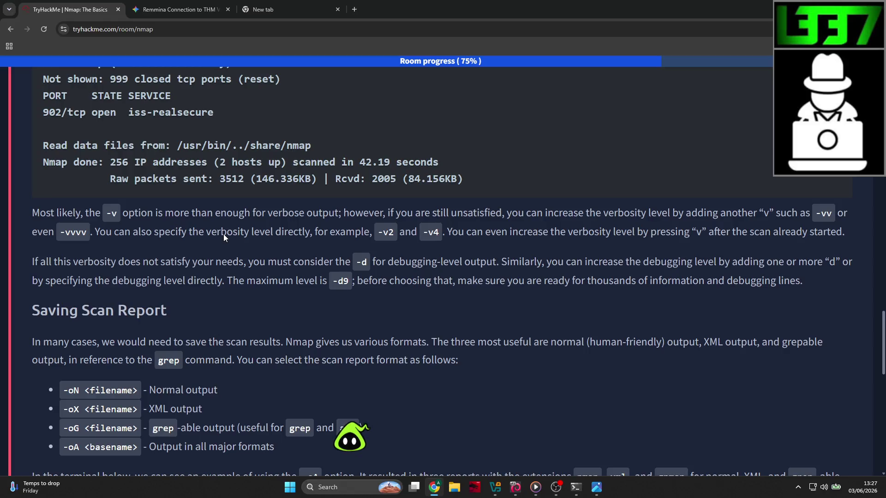
Snip the nmap output-format bullet list and open the capture in Snipping Tool
scroll(224, 237, down, 2)
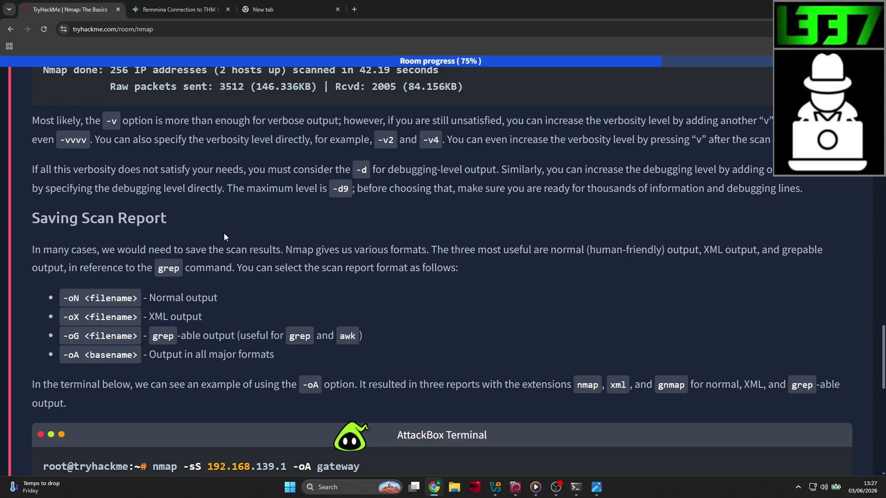
scroll(128, 237, up, 3)
scroll(131, 233, down, 3)
scroll(139, 261, down, 1)
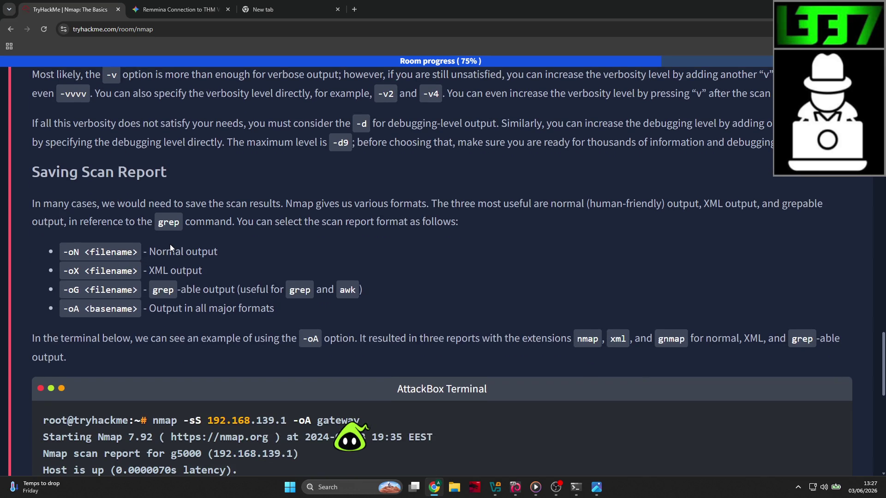
scroll(171, 245, down, 3)
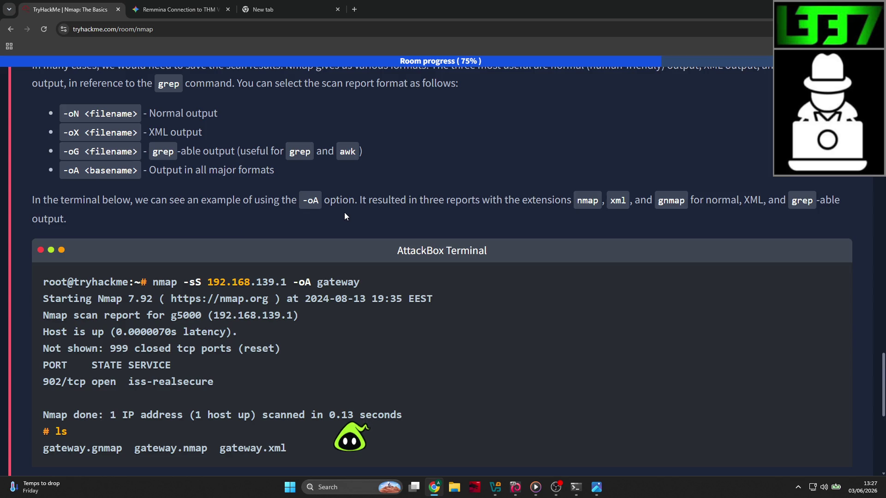
scroll(344, 216, up, 1)
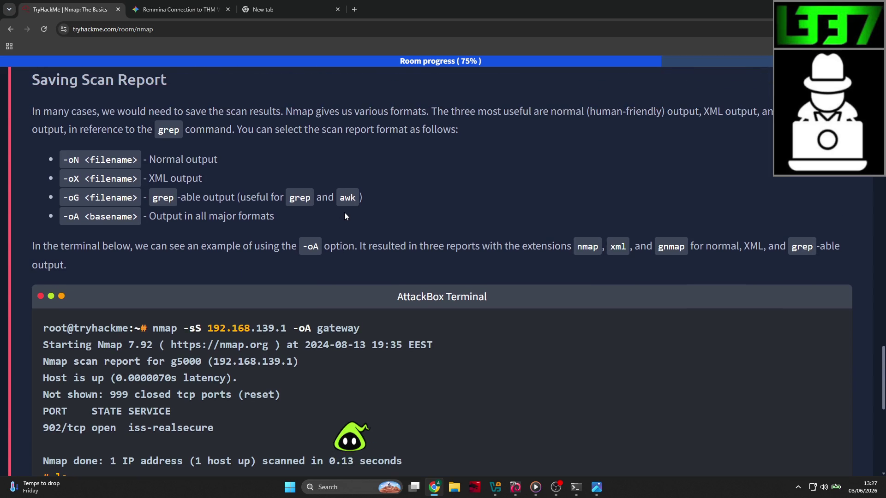
scroll(344, 212, down, 8)
scroll(342, 212, up, 8)
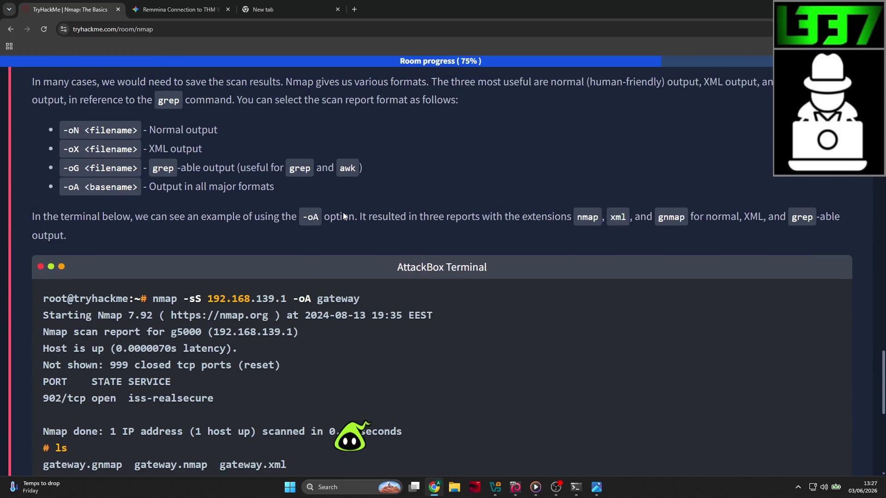
scroll(342, 212, up, 2)
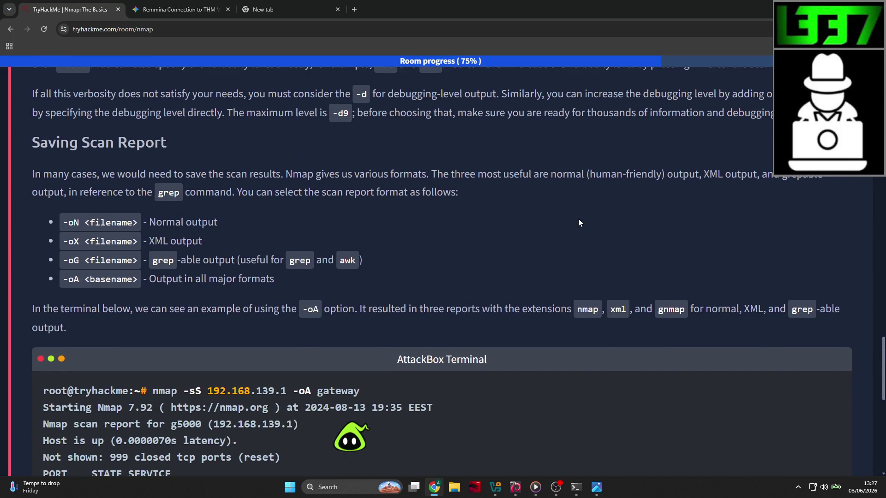
key(super+shift+s)
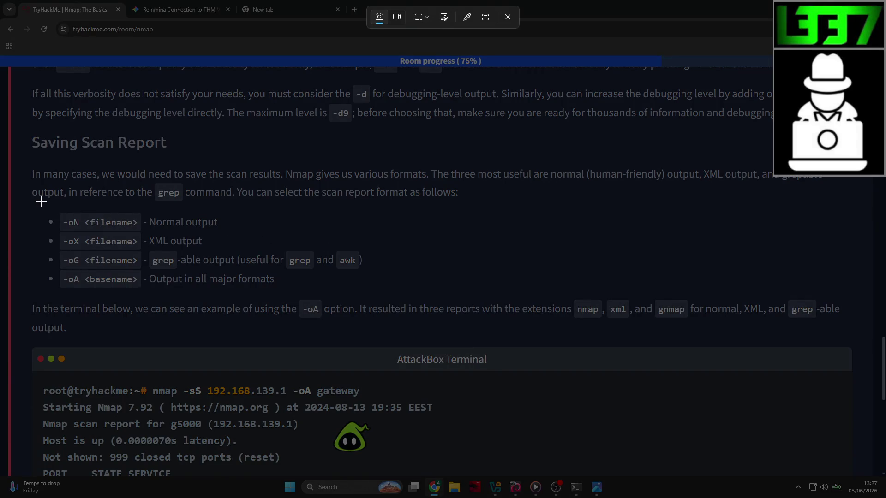
mouse_move(33, 199)
mouse_down()
mouse_move(389, 263)
mouse_move(435, 300)
mouse_up()
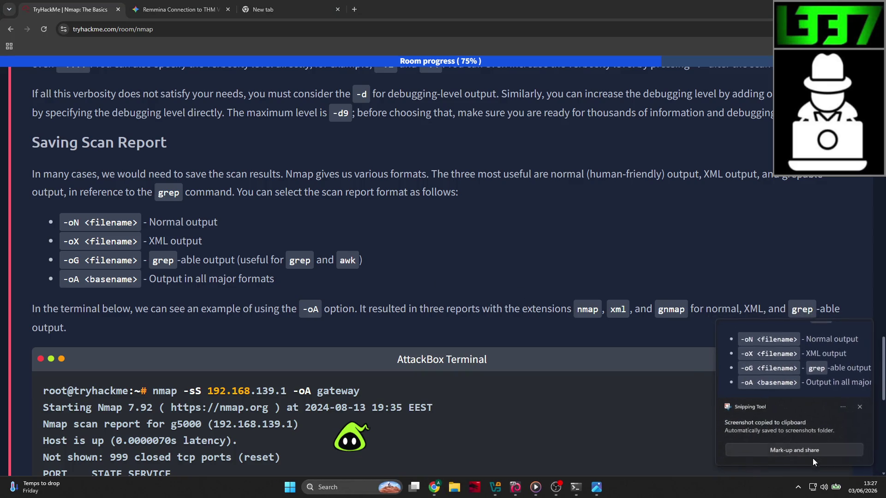
click(813, 459)
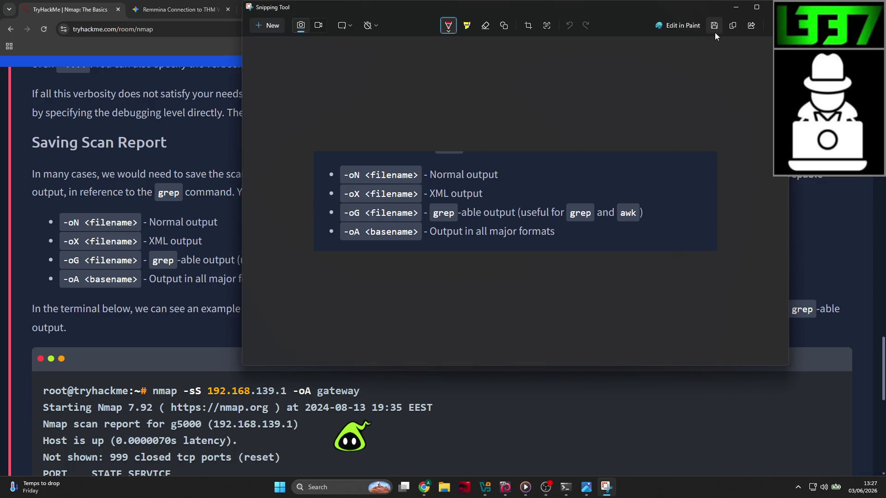
Save the snip as 'nMAP outpormartypes' PNG in Desktop > TryHackMe, then close the editor
click(715, 32)
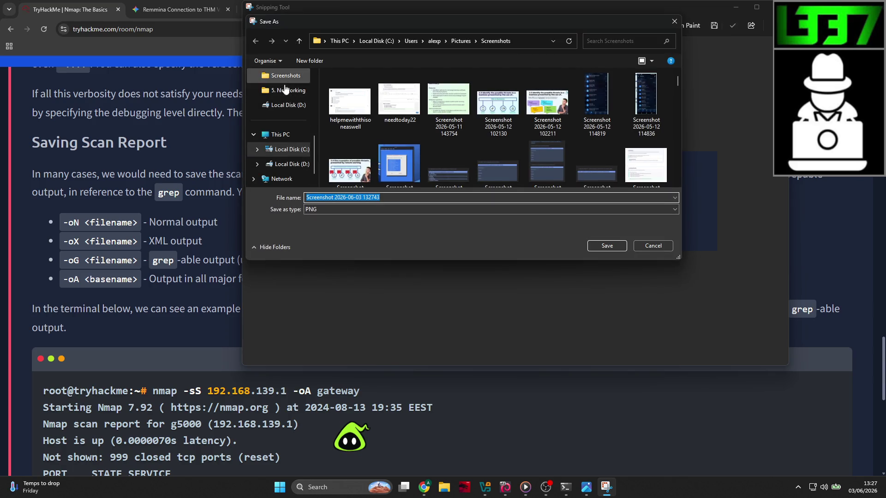
scroll(284, 89, up, 1)
click(286, 105)
text(n)
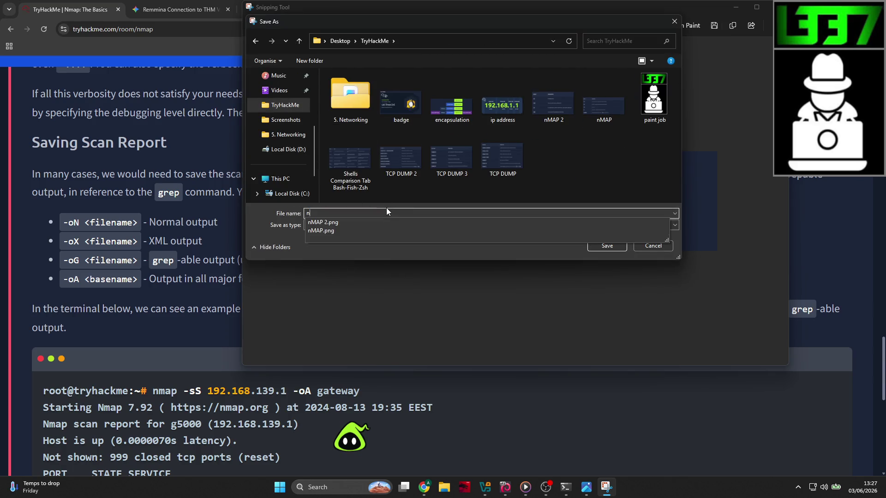
text(MAP outp)
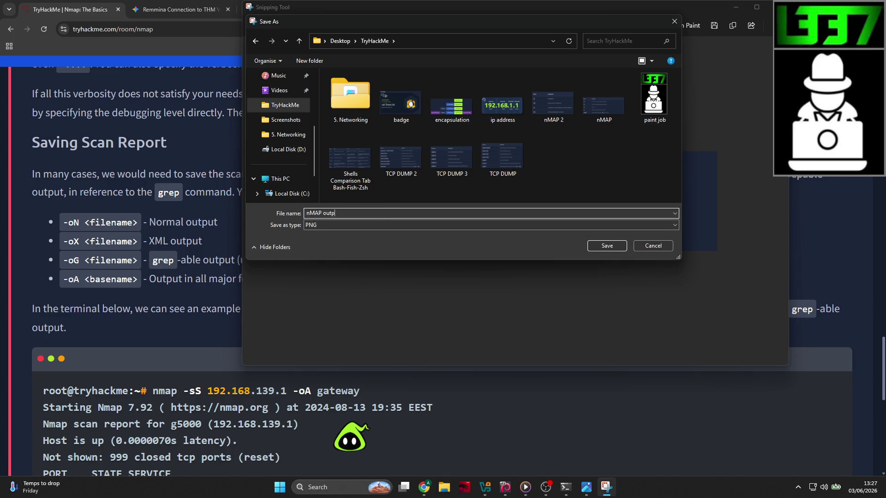
text(ormar)
text(types)
key(Return)
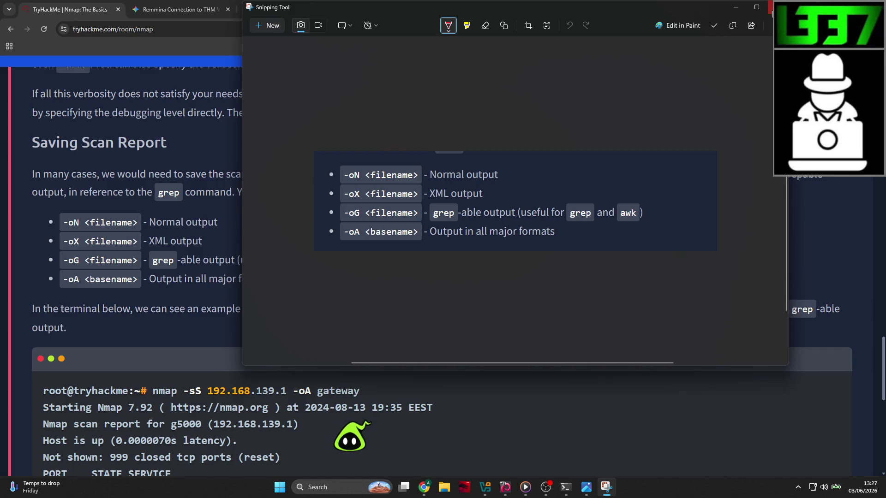
click(770, 9)
scroll(364, 208, down, 3)
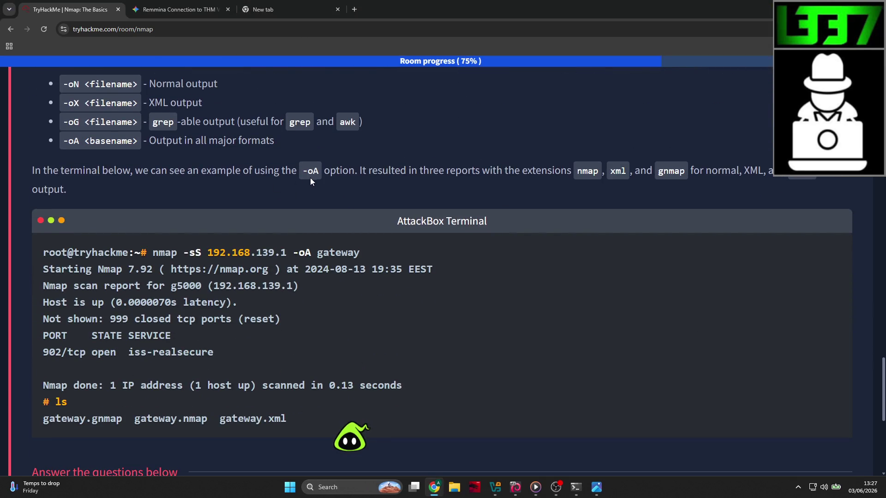
scroll(310, 180, down, 2)
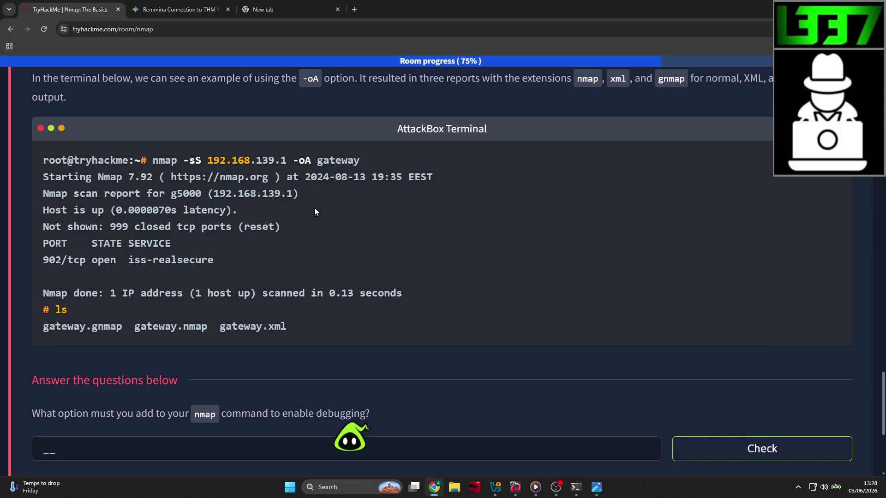
scroll(322, 182, down, 2)
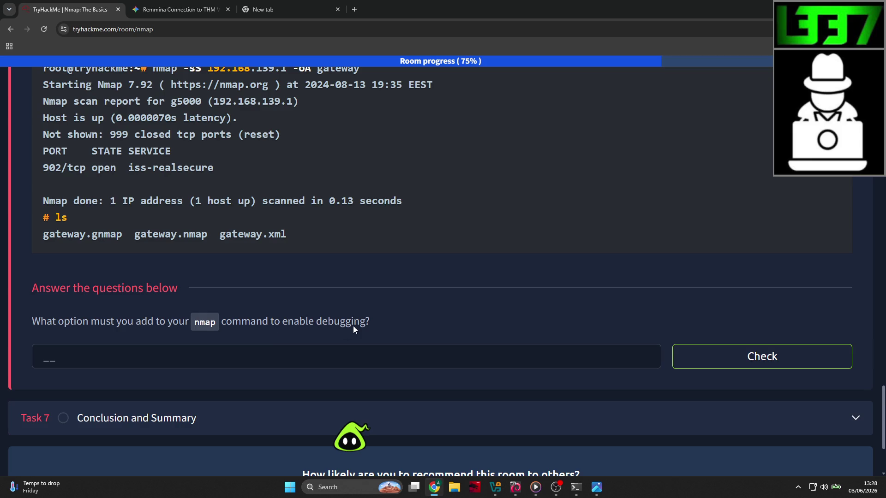
scroll(353, 326, up, 12)
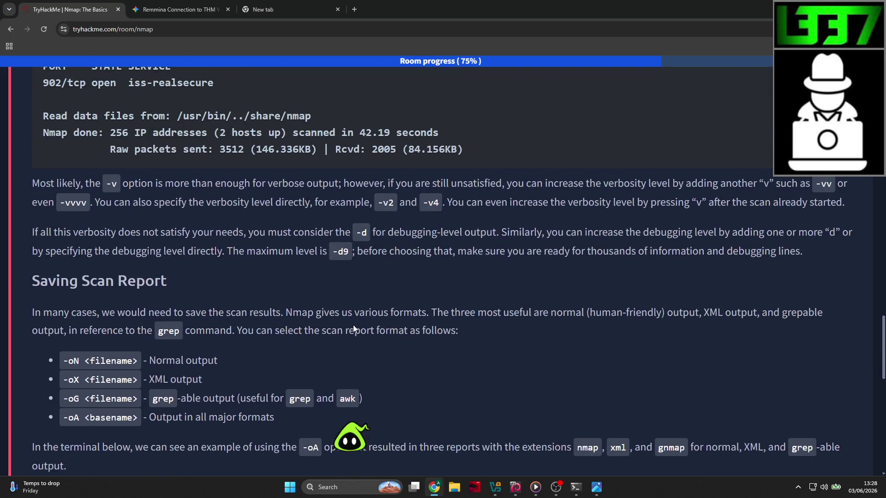
scroll(354, 325, up, 2)
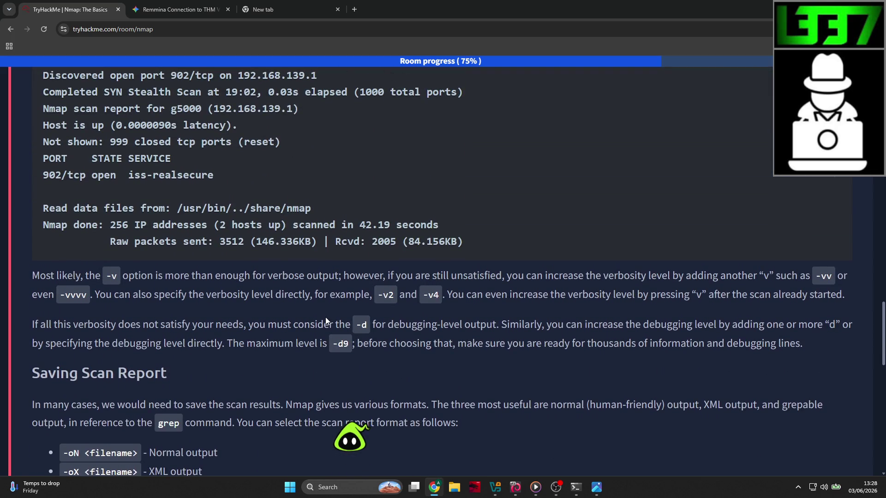
scroll(326, 317, up, 9)
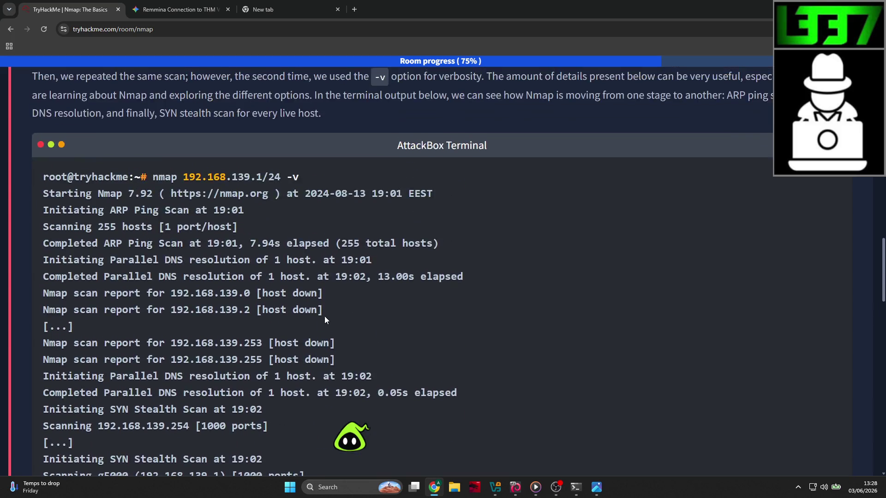
scroll(325, 317, up, 6)
scroll(324, 316, up, 6)
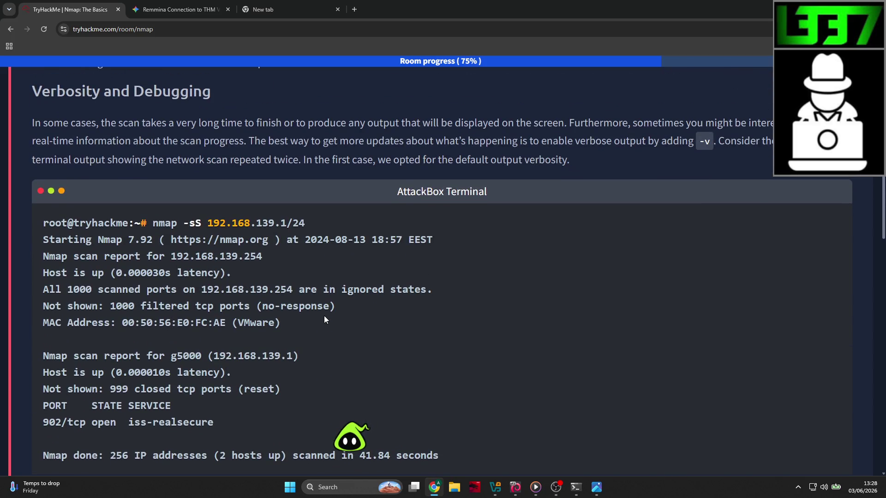
scroll(323, 314, down, 20)
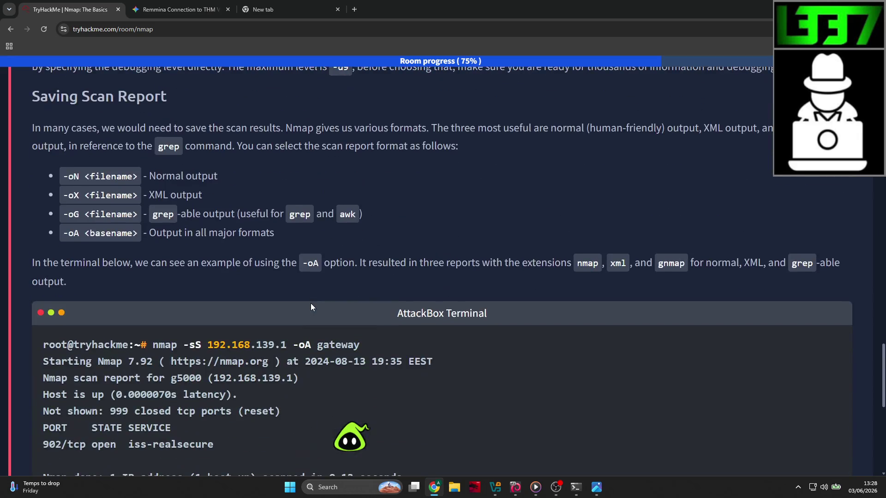
scroll(311, 307, down, 7)
Return to the Kali terminal's nmap man page and highlight the -T timing template line
key(alt+Tab)
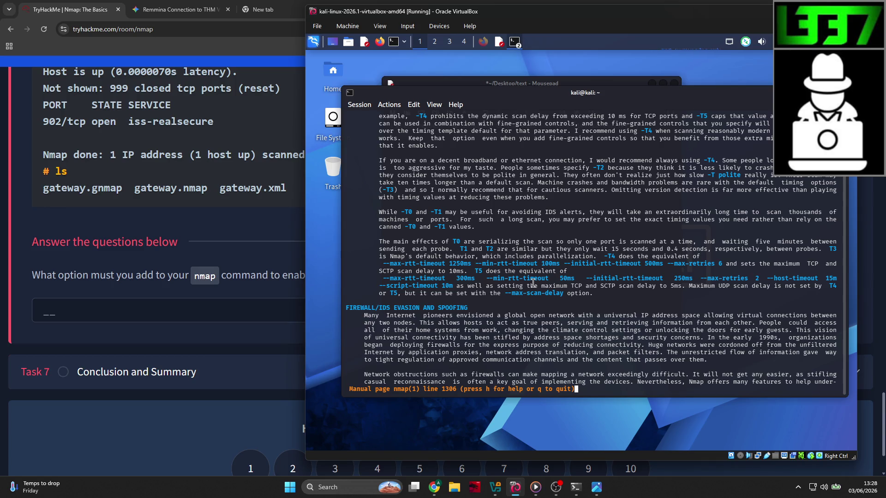
scroll(533, 282, up, 6)
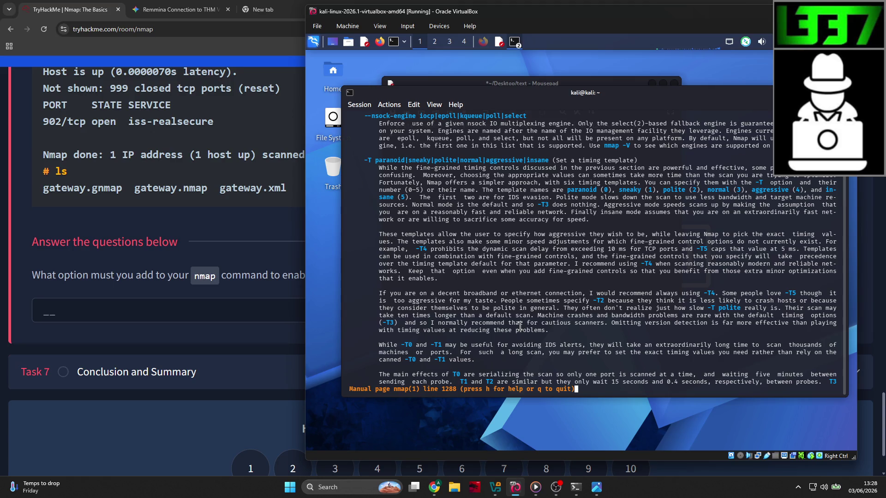
scroll(520, 326, up, 3)
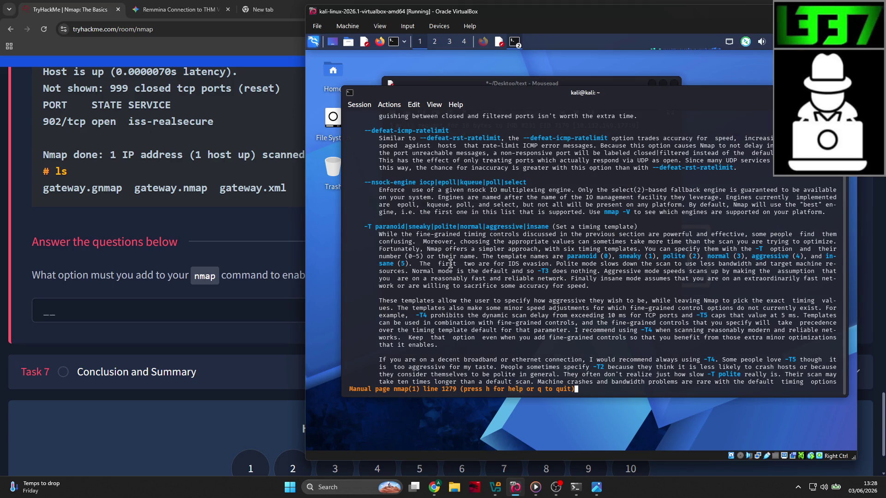
mouse_move(526, 227)
mouse_down()
mouse_move(367, 231)
mouse_move(425, 237)
mouse_up()
Start lofi music in the music player and hide it again
click(536, 488)
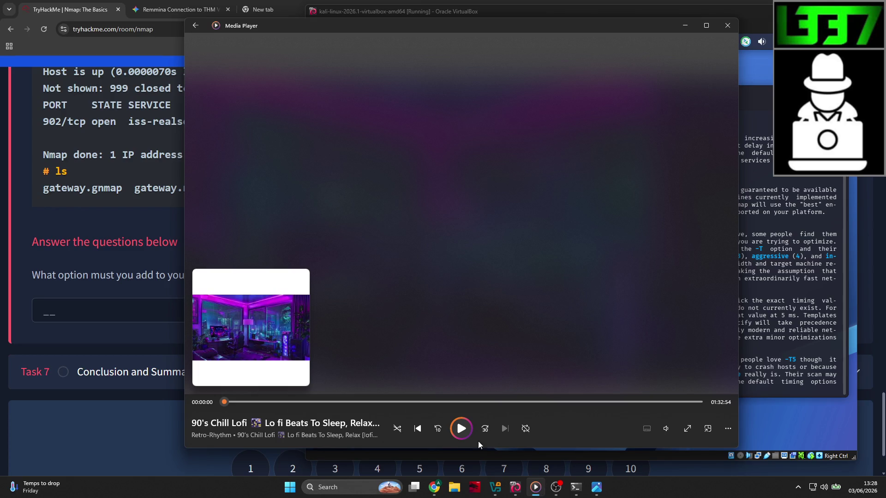
click(459, 430)
click(535, 487)
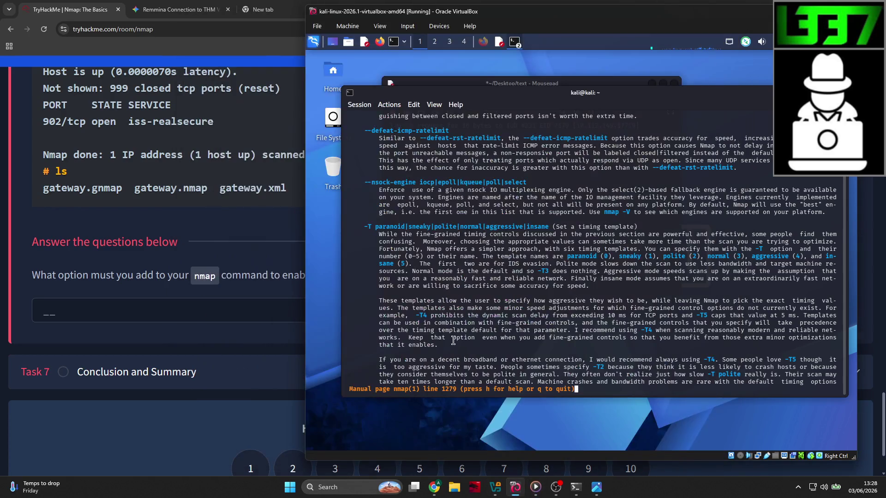
scroll(466, 309, down, 1)
scroll(466, 309, down, 17)
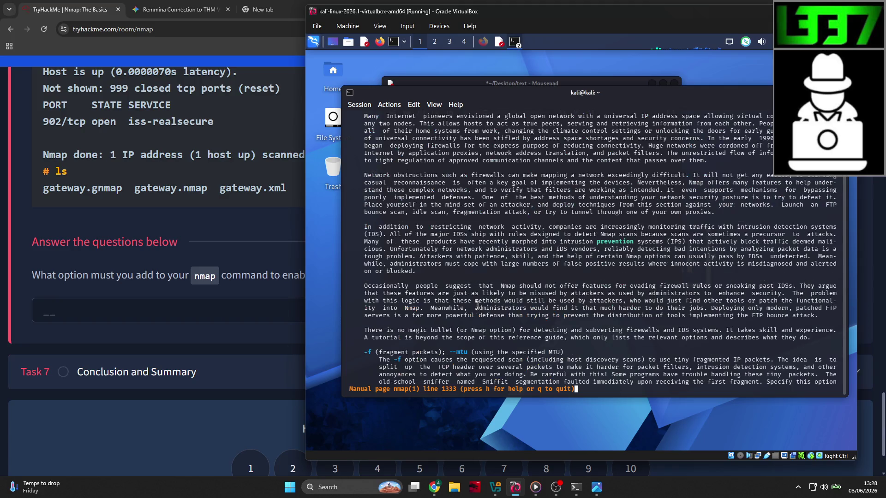
click(536, 487)
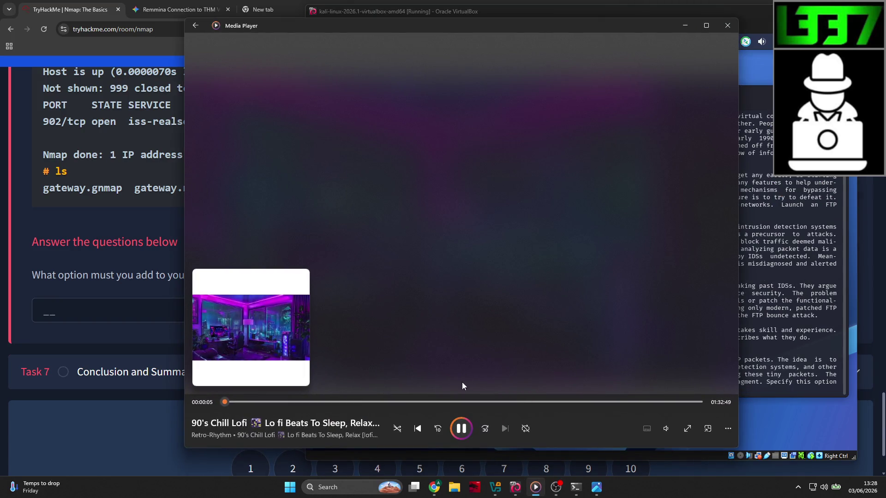
click(537, 488)
Scroll the nmap manual past -oA to the Verbosity and debugging options showing -d
scroll(484, 295, down, 14)
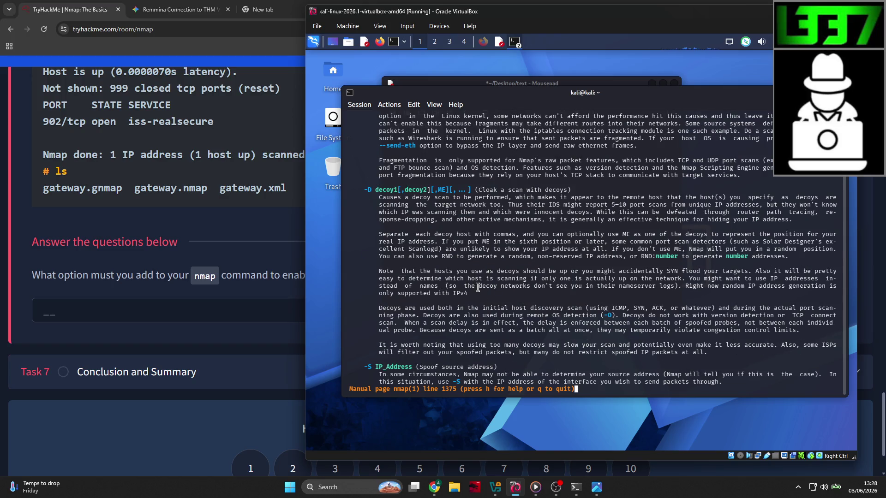
scroll(477, 279, down, 2)
scroll(476, 279, down, 4)
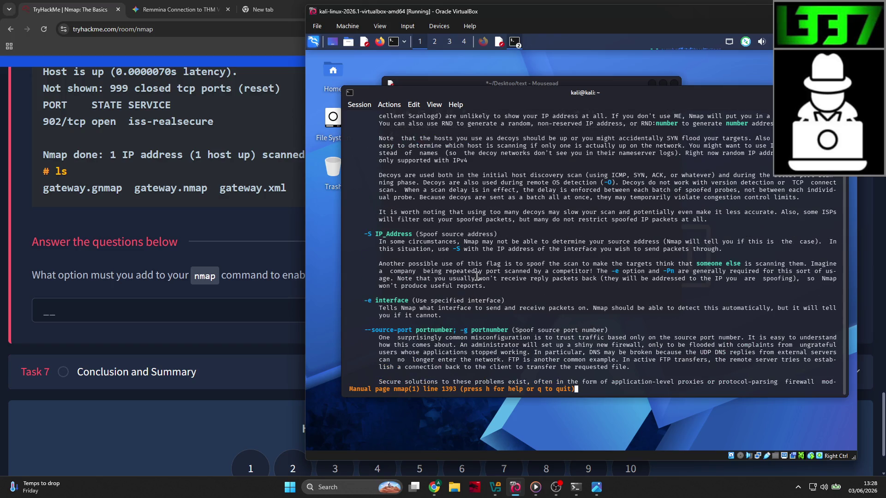
scroll(477, 277, down, 2)
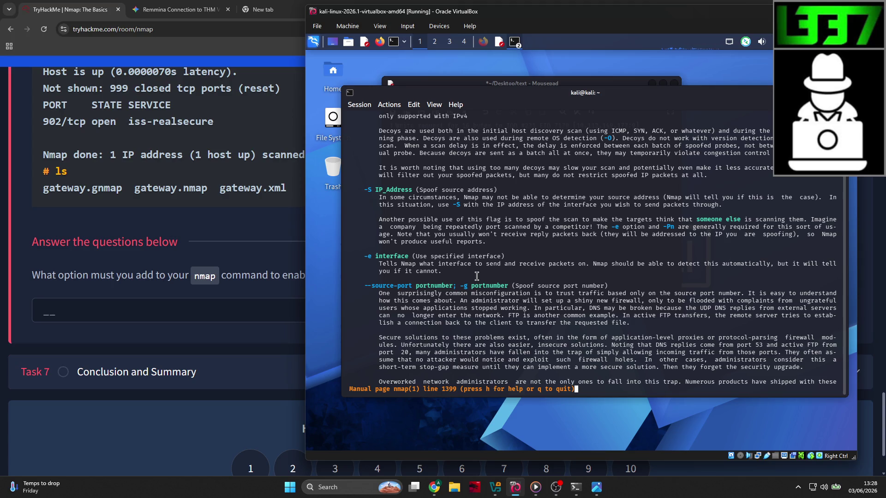
scroll(477, 276, down, 9)
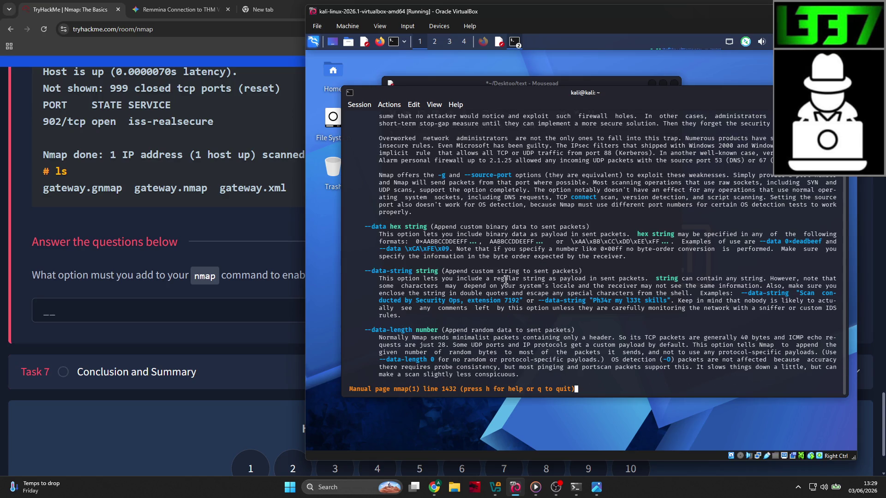
scroll(506, 276, down, 6)
scroll(505, 277, down, 11)
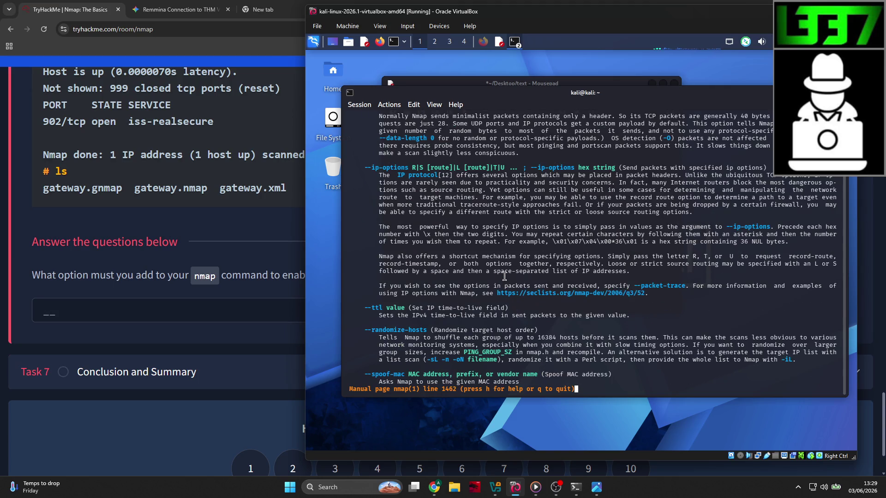
scroll(505, 276, down, 3)
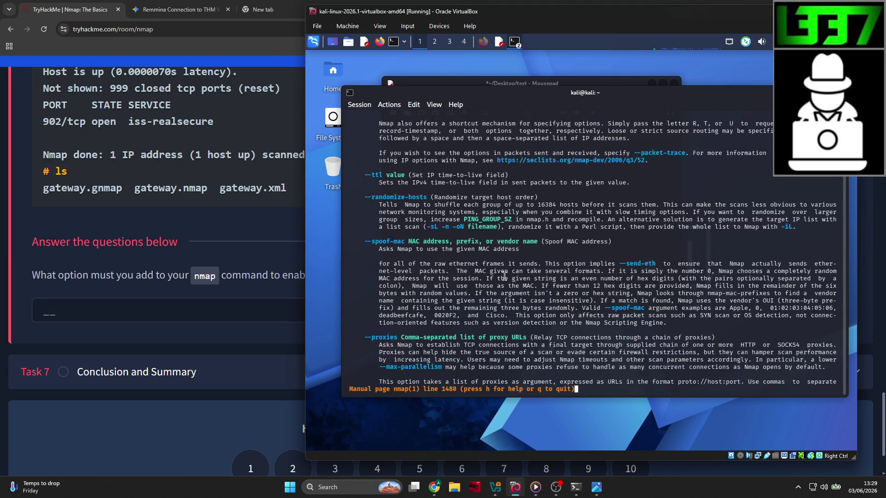
scroll(505, 277, down, 9)
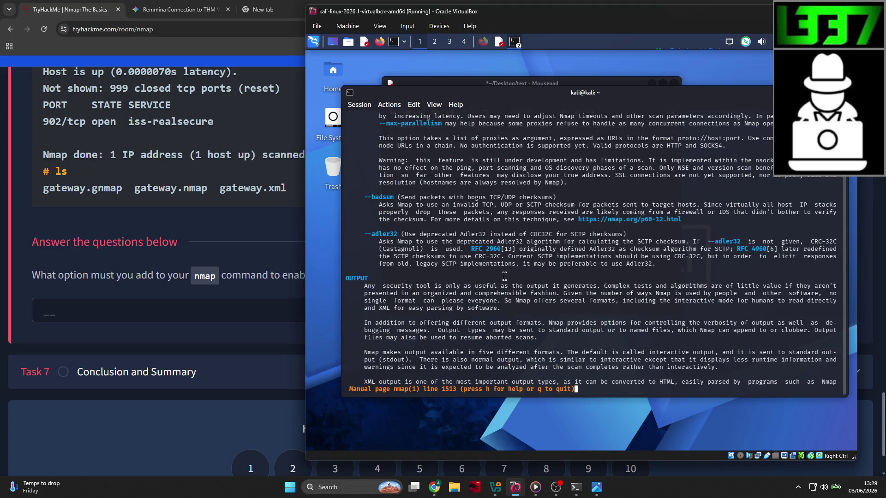
scroll(505, 276, down, 14)
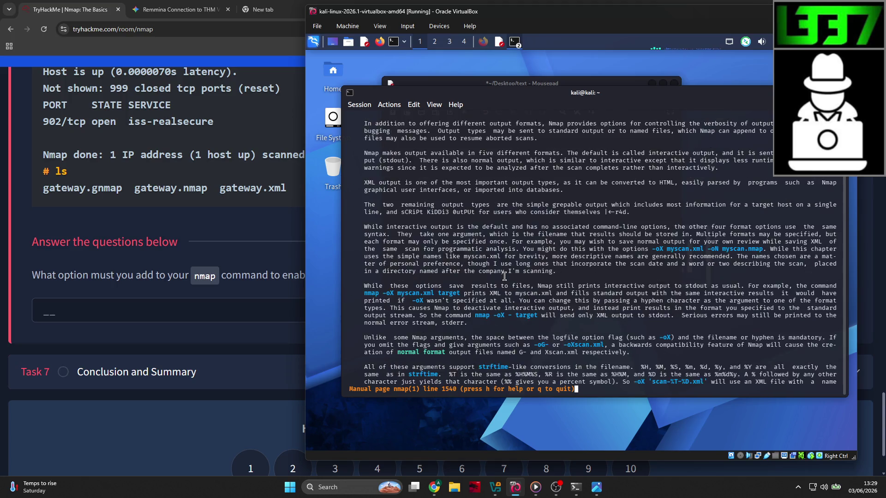
scroll(504, 276, down, 18)
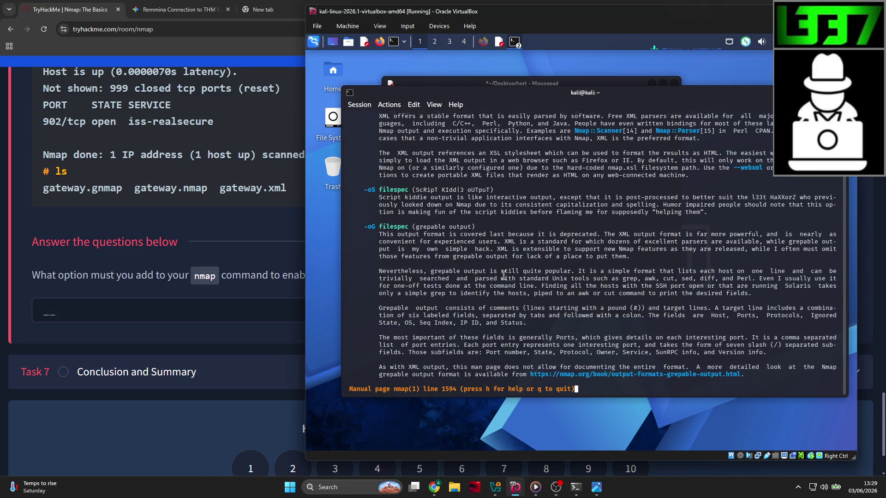
scroll(504, 276, down, 16)
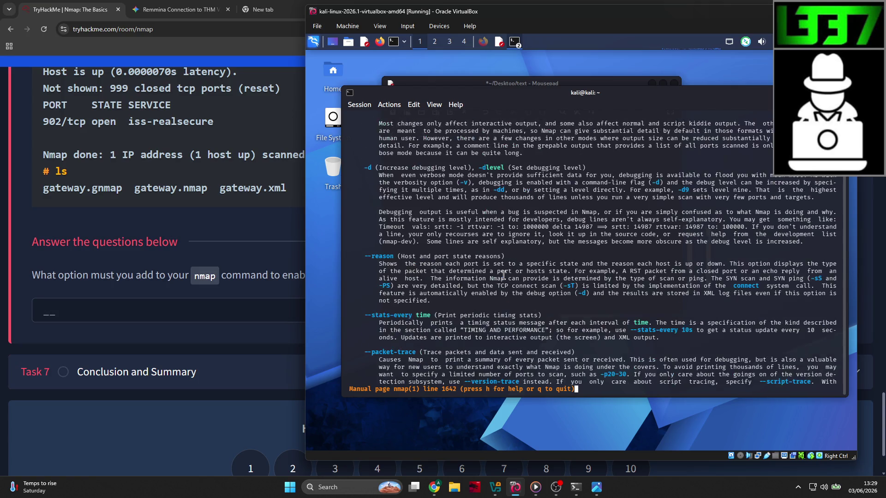
scroll(504, 276, up, 11)
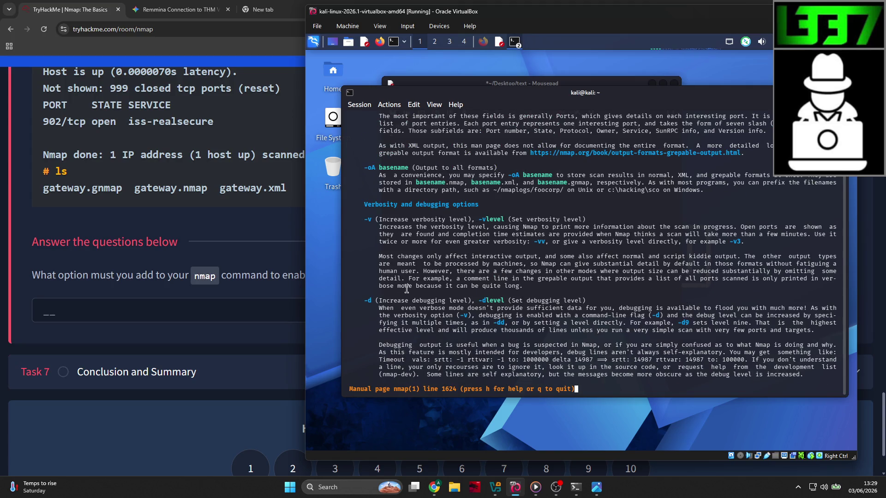
Submit -d as the debugging answer, completing Task 6 at 87% room progress
click(196, 304)
click(178, 305)
text(-d)
key(Return)
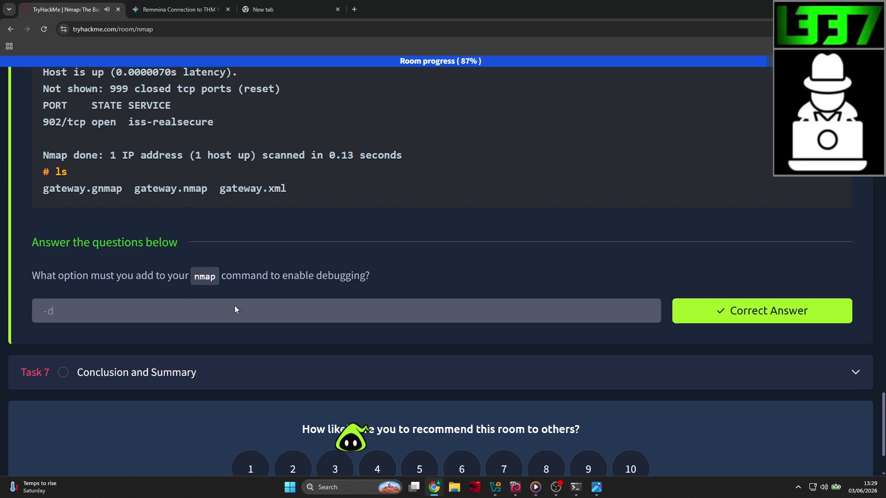
scroll(235, 305, up, 20)
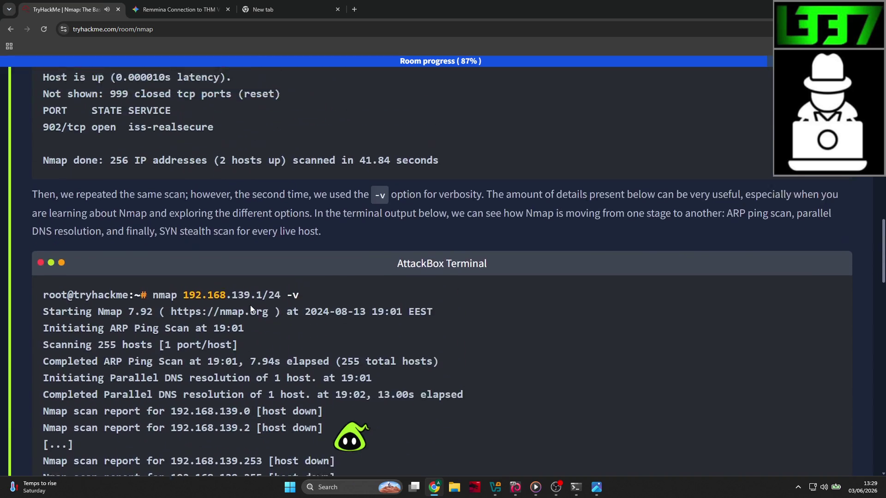
scroll(250, 305, up, 10)
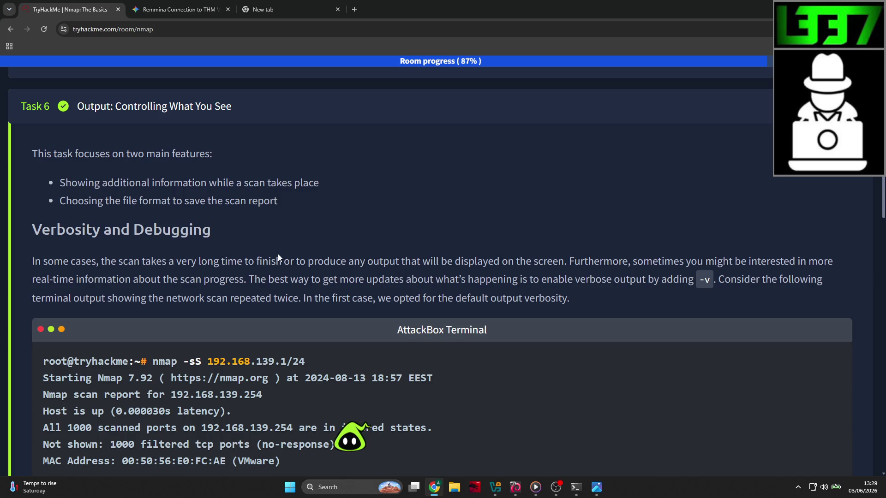
scroll(258, 247, down, 7)
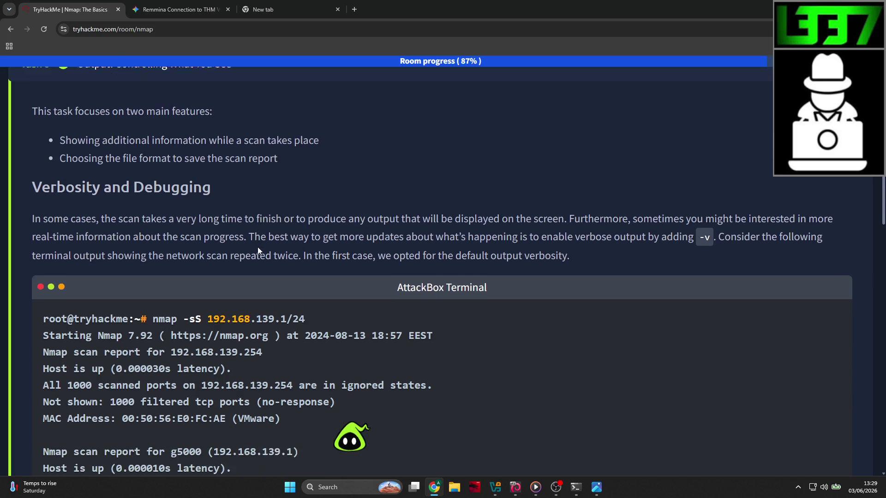
scroll(262, 251, down, 1)
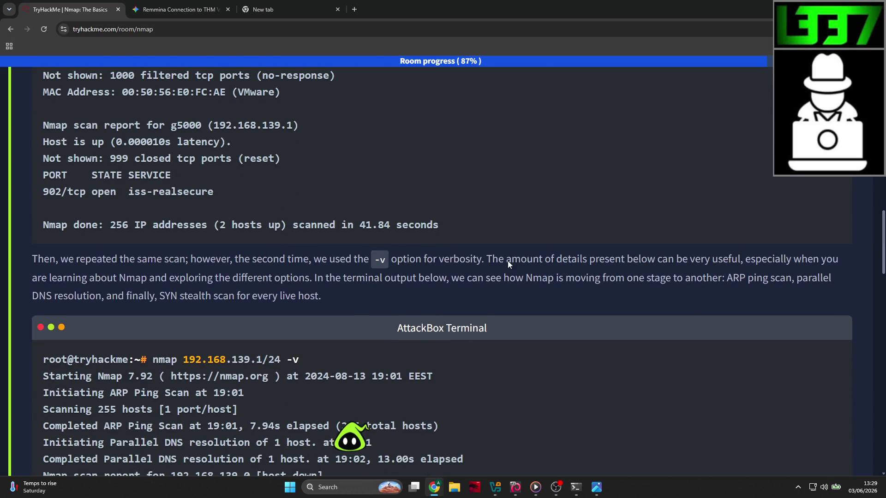
scroll(156, 257, down, 12)
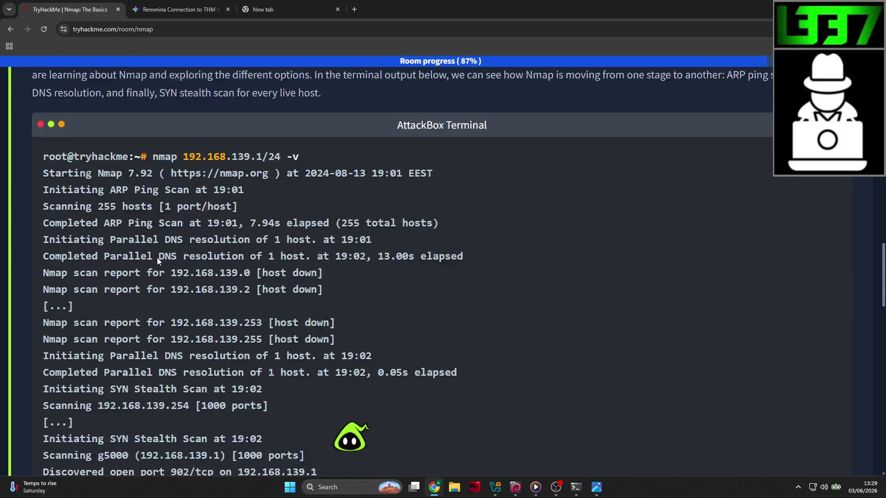
scroll(158, 257, down, 2)
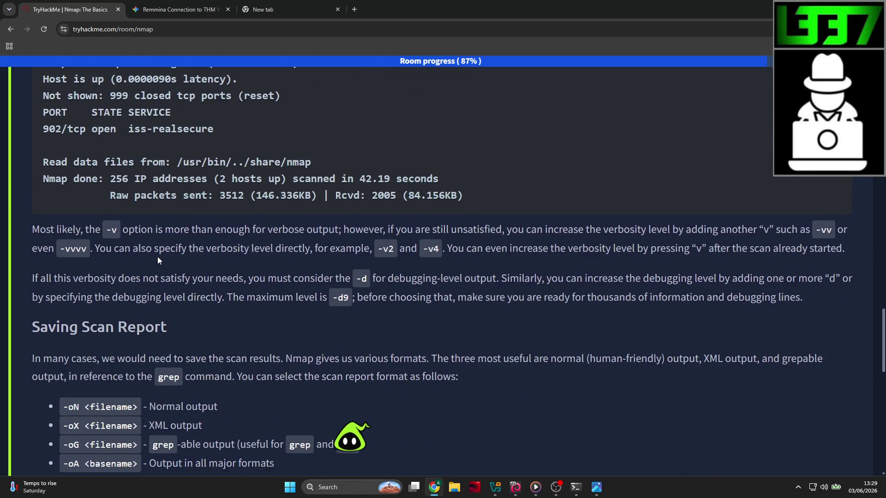
drag(169, 279, 464, 281)
scroll(320, 255, down, 7)
scroll(320, 255, down, 7)
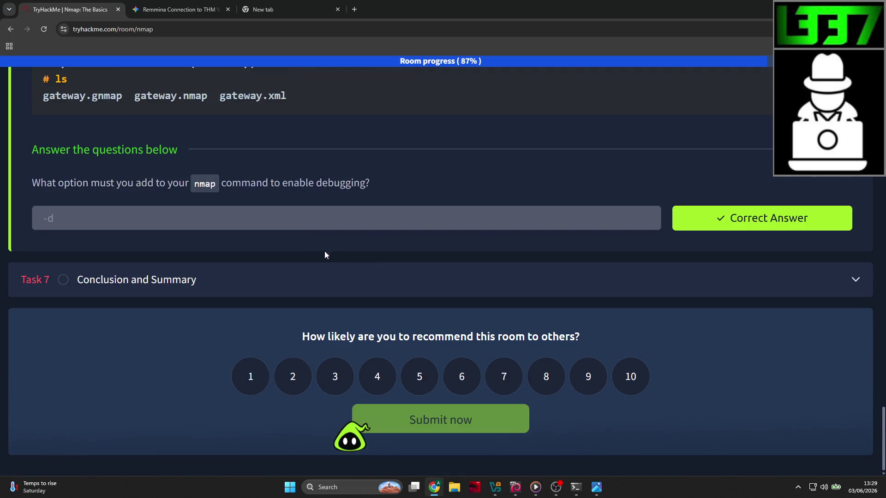
Expand Task 7, zoom out, and read its Nmap options table down to the default-scan question
click(856, 280)
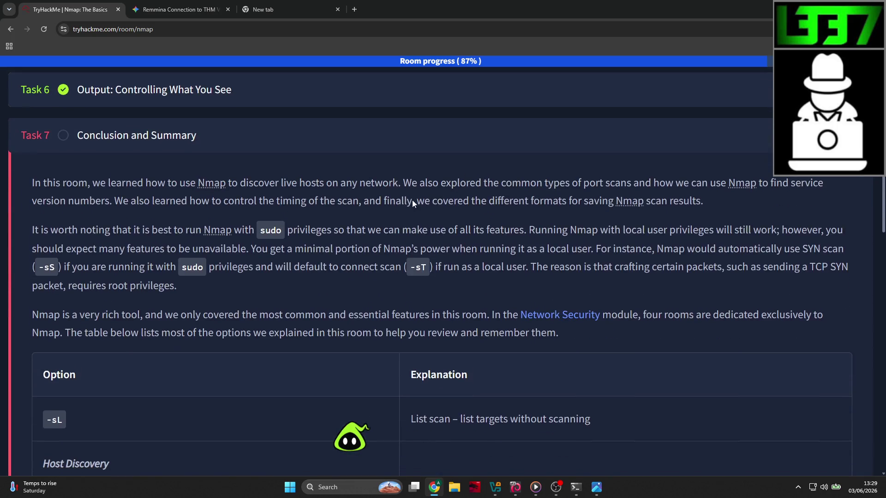
scroll(309, 207, down, 2)
scroll(308, 207, up, 2)
scroll(170, 190, down, 5)
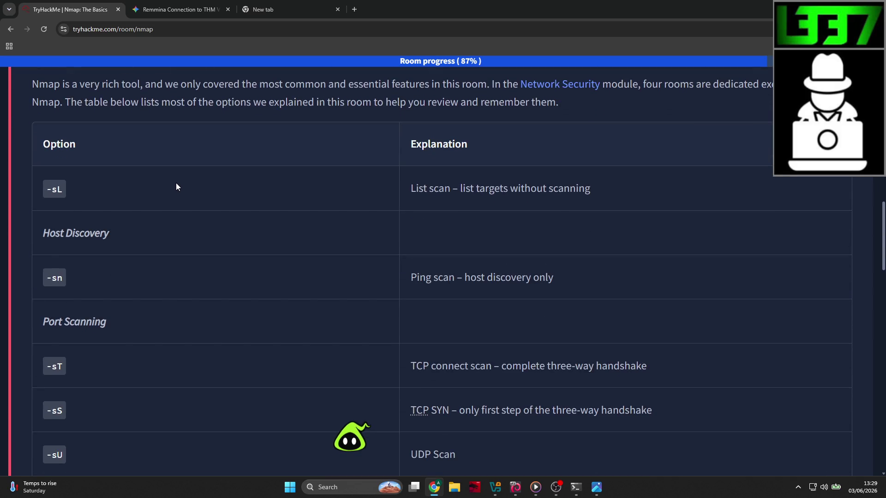
key(ctrl+minus)
key(ctrl+minus)
scroll(176, 184, down, 3)
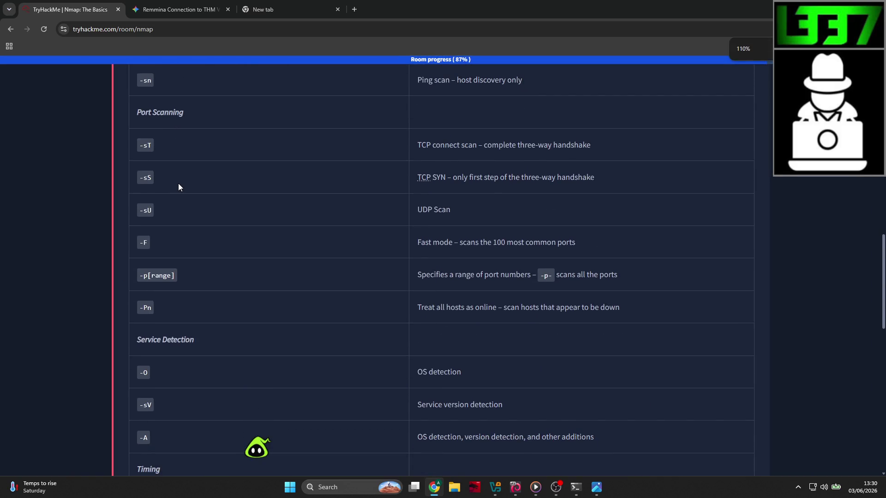
scroll(180, 186, down, 10)
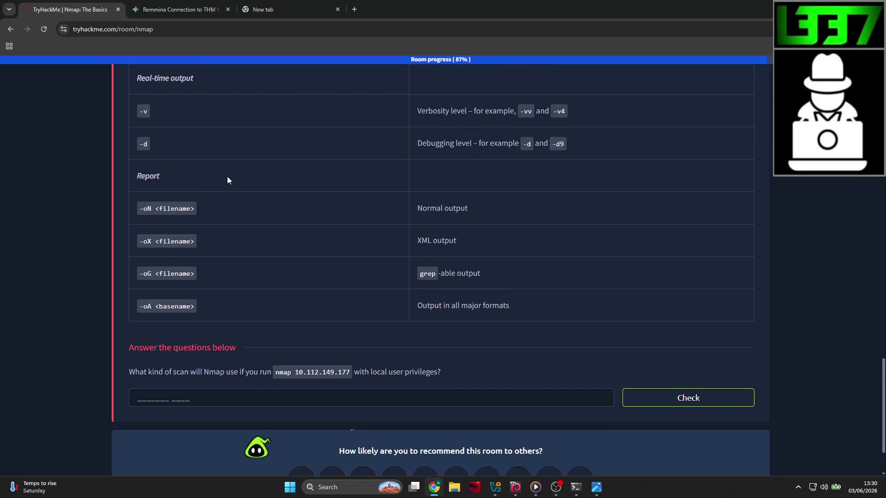
scroll(227, 180, up, 4)
scroll(228, 180, up, 3)
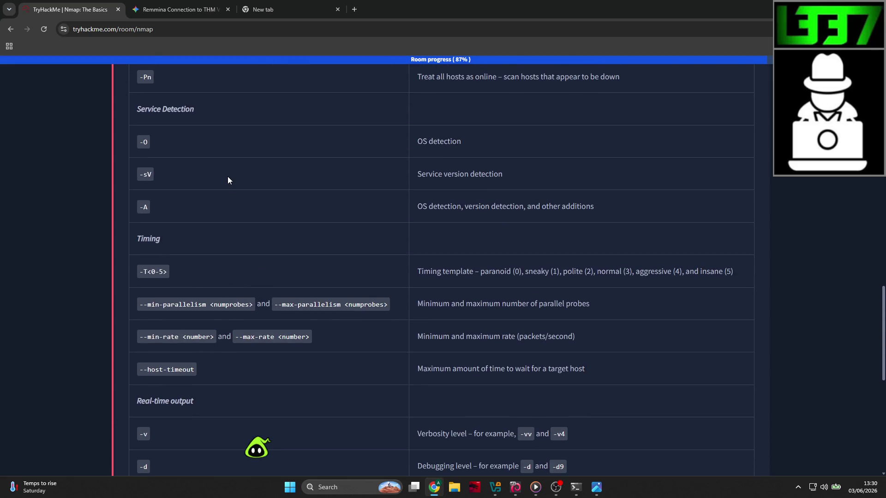
scroll(228, 180, down, 6)
scroll(228, 180, down, 1)
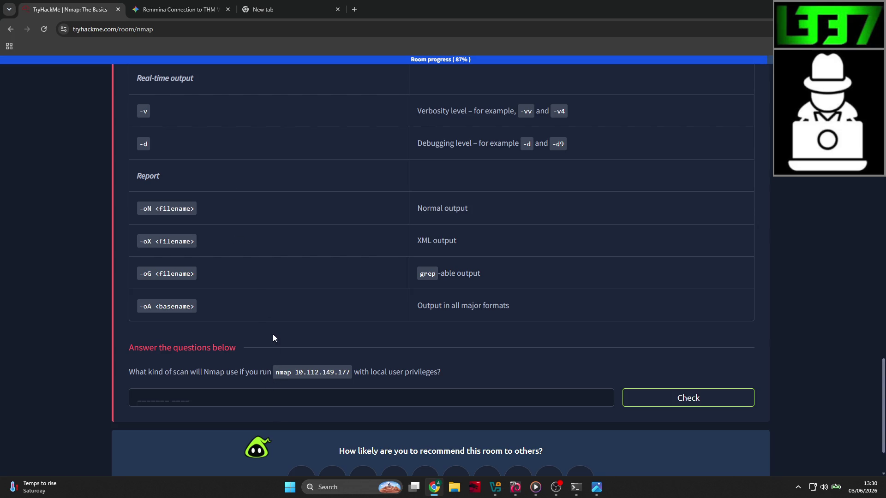
Submit 'limited scan' for the local-user scan question, clear the rejected answer, and reread the summary
click(200, 399)
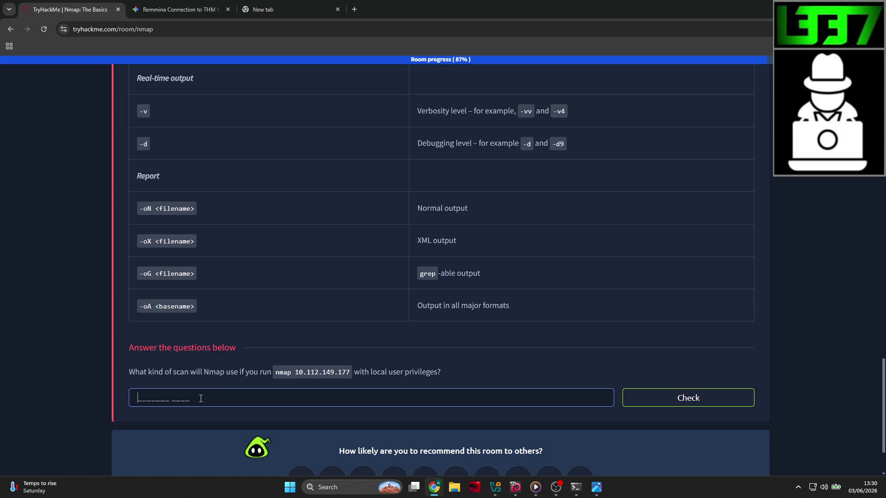
text(limited scan)
key(Return)
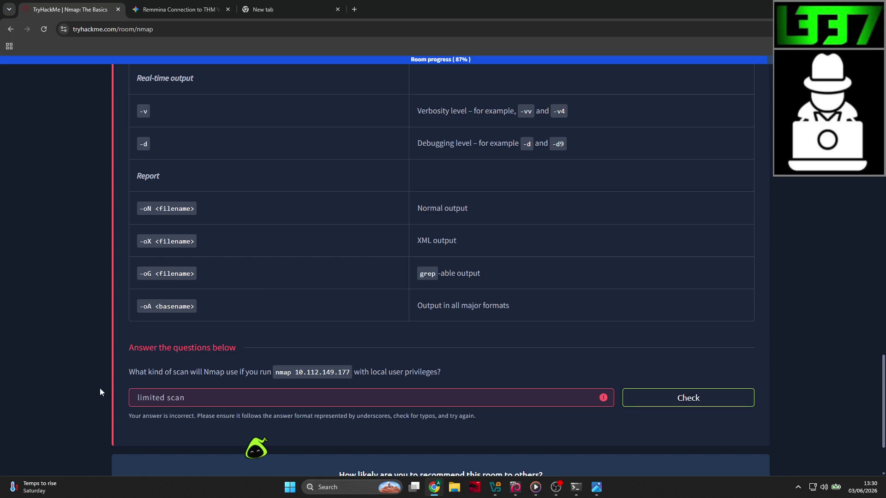
key(ctrl+a)
key(BackSpace)
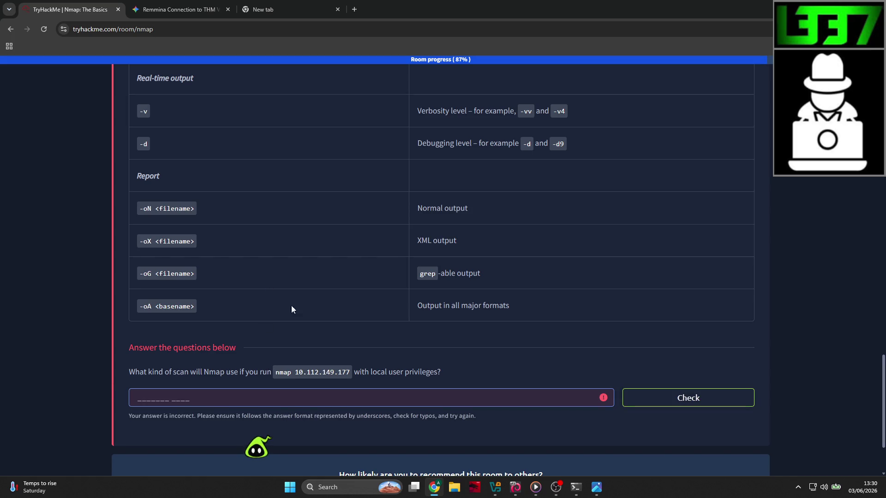
scroll(306, 302, up, 20)
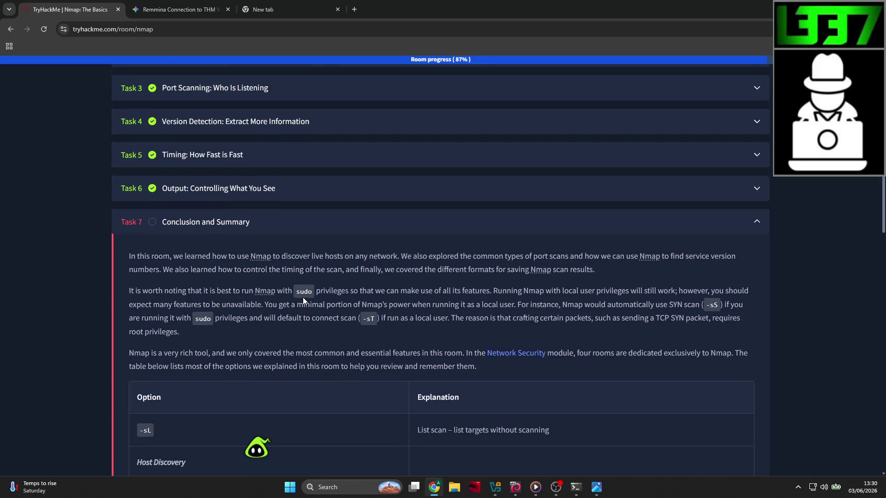
scroll(319, 250, down, 2)
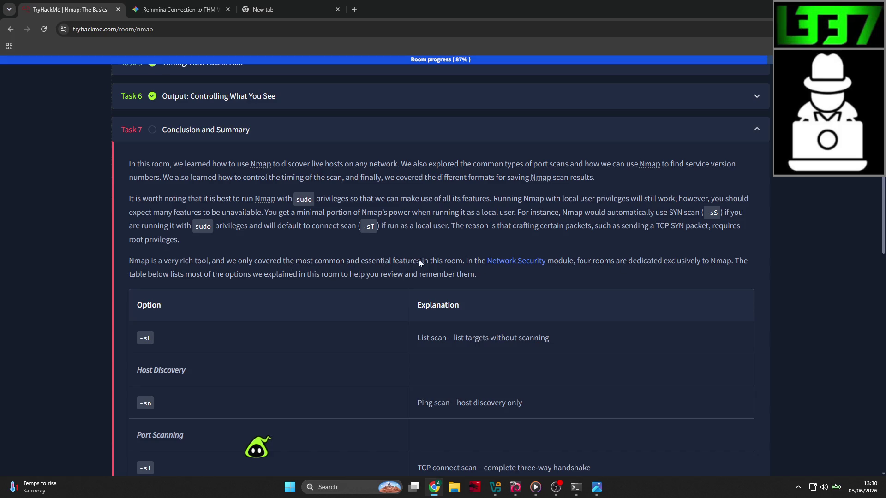
Open the Network Security module in a new tab
right_click(513, 262)
click(531, 269)
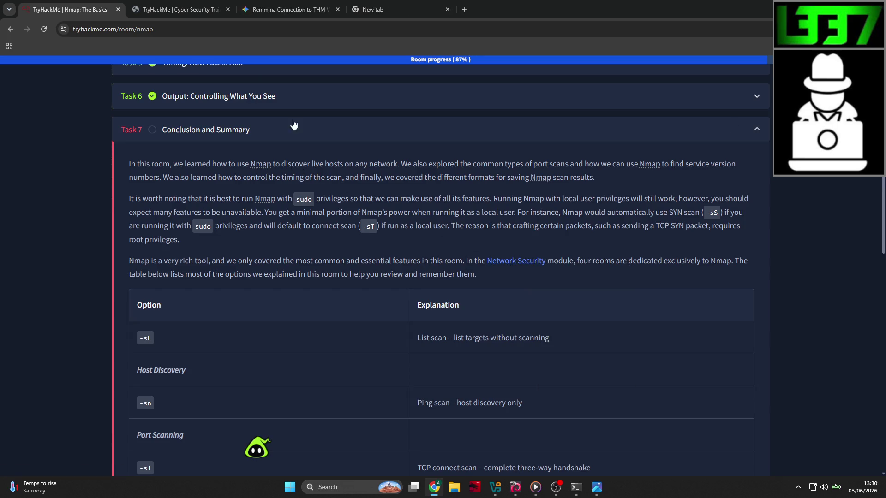
click(161, 4)
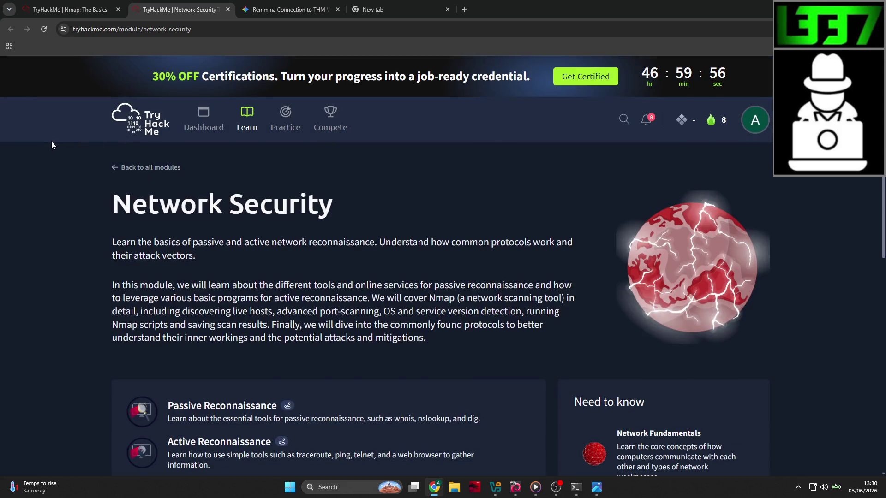
Browse the module's four Nmap rooms, then return to the Nmap: The Basics tab
scroll(50, 142, down, 5)
scroll(50, 146, down, 3)
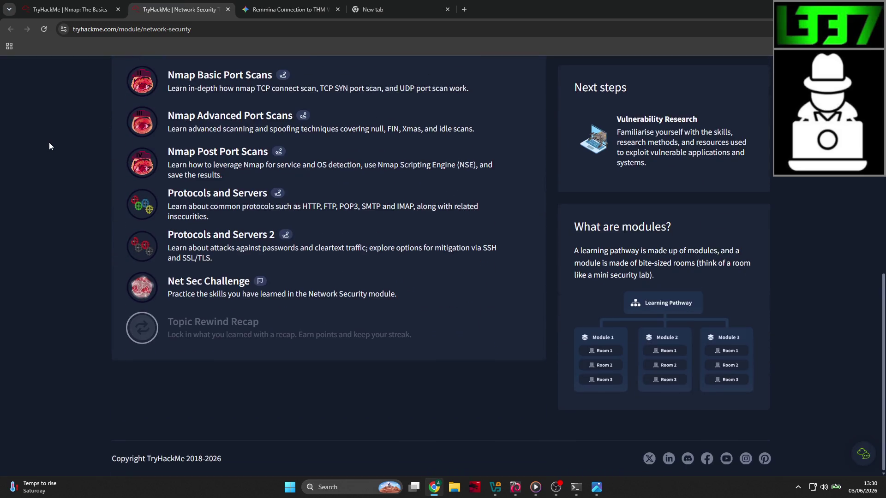
scroll(50, 146, up, 10)
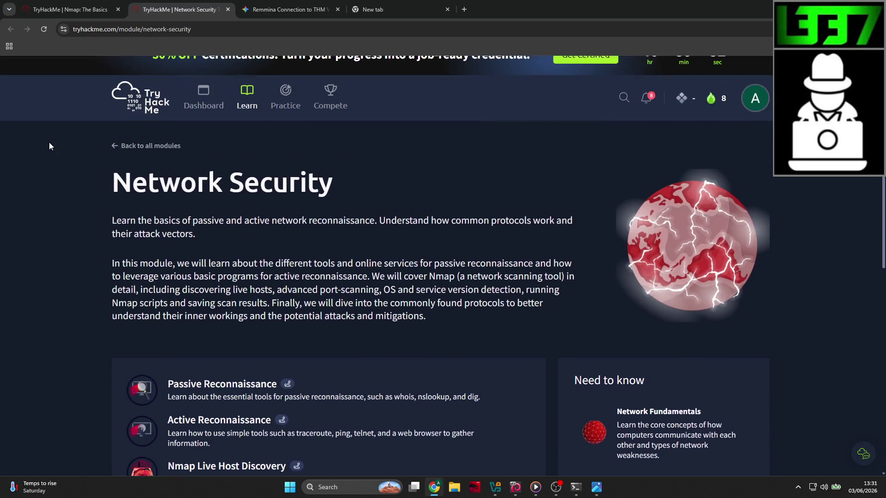
scroll(50, 146, down, 5)
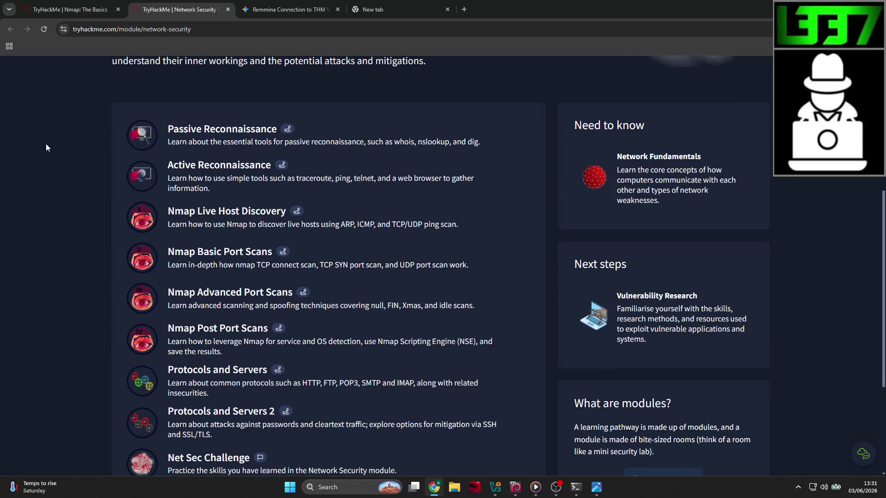
scroll(53, 130, down, 3)
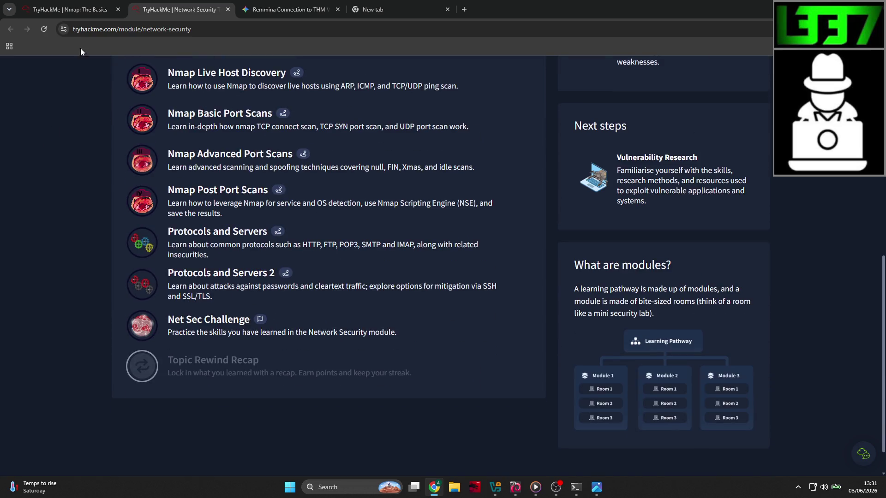
click(76, 4)
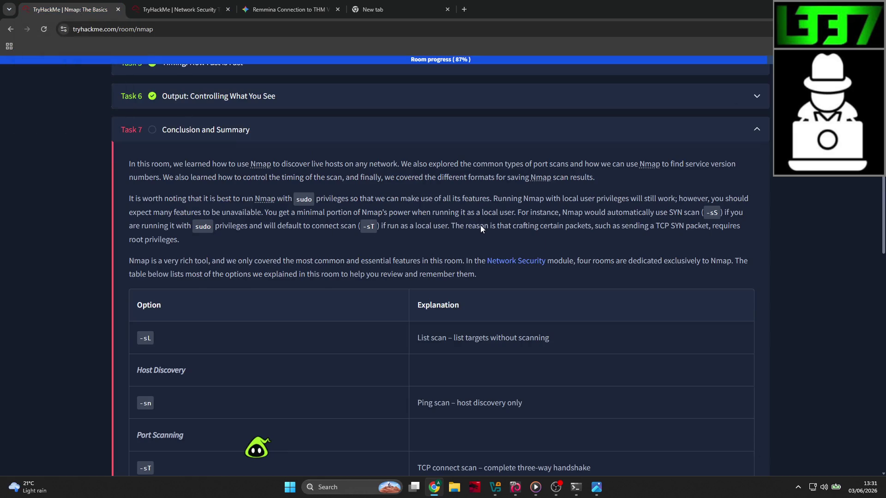
scroll(603, 222, up, 1)
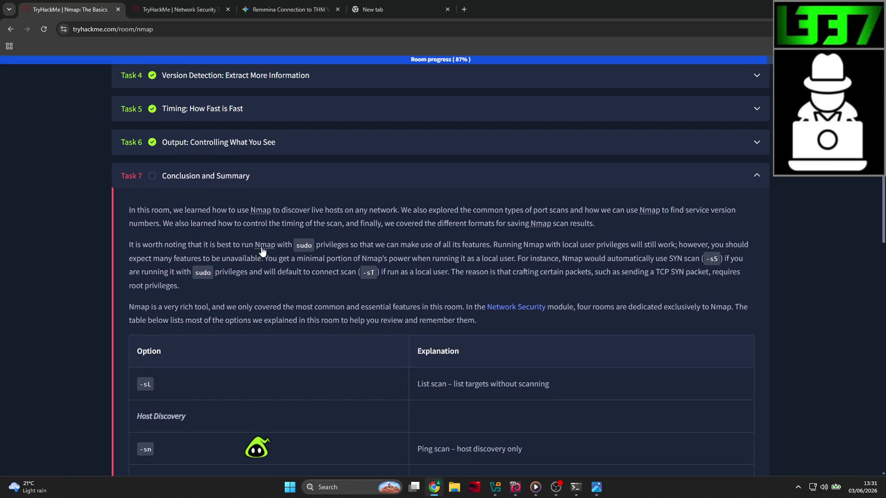
scroll(267, 248, down, 15)
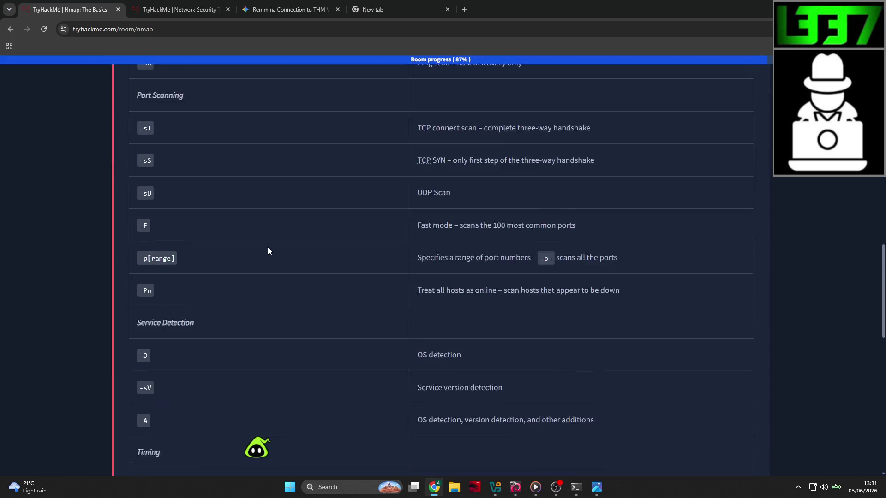
click(222, 293)
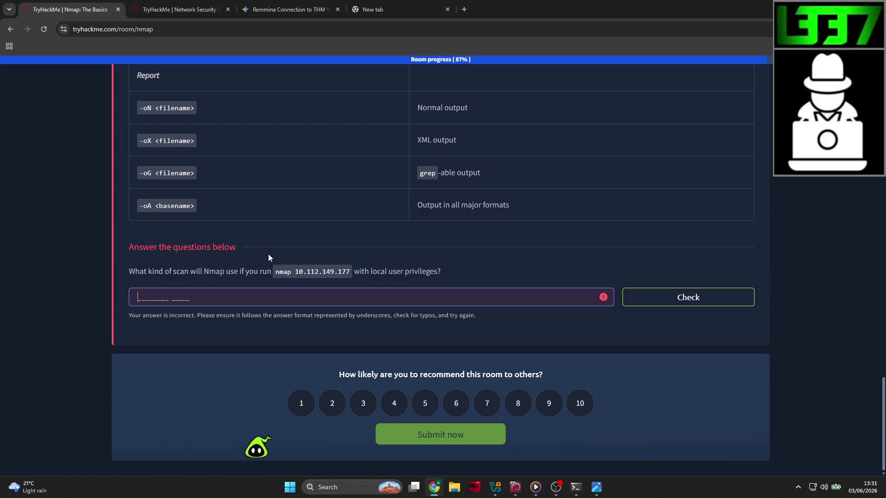
scroll(269, 257, up, 14)
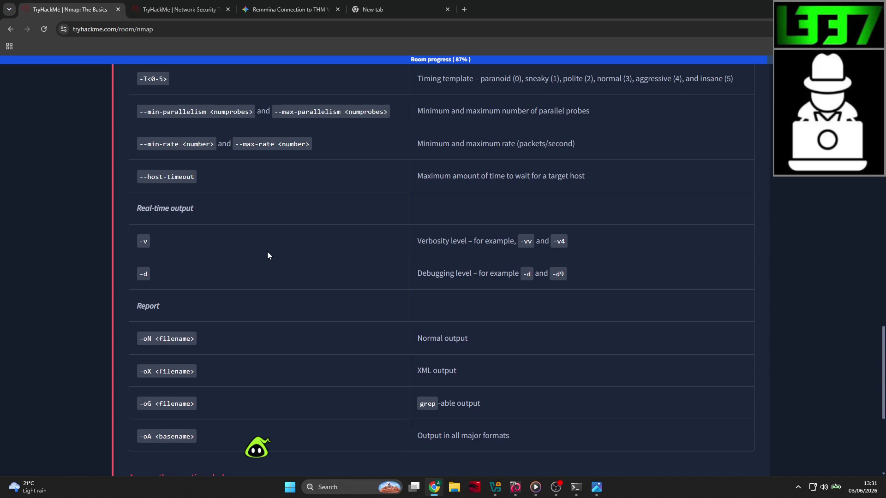
scroll(268, 251, up, 5)
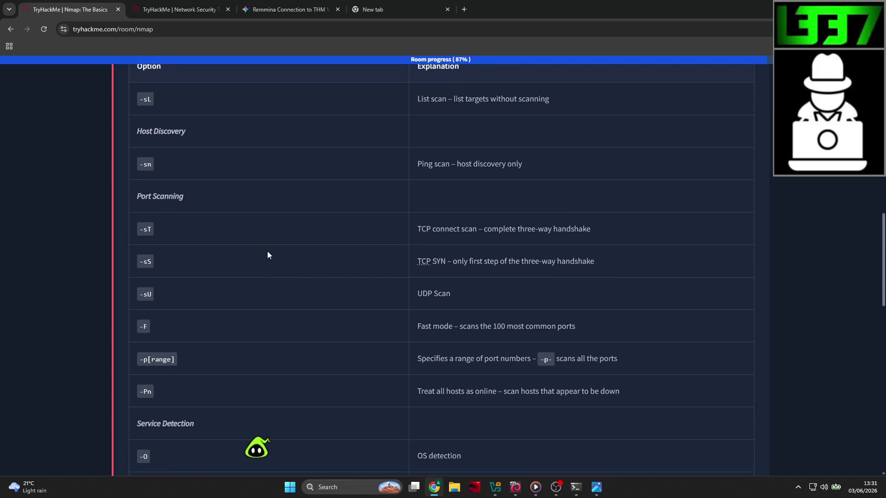
scroll(267, 255, up, 2)
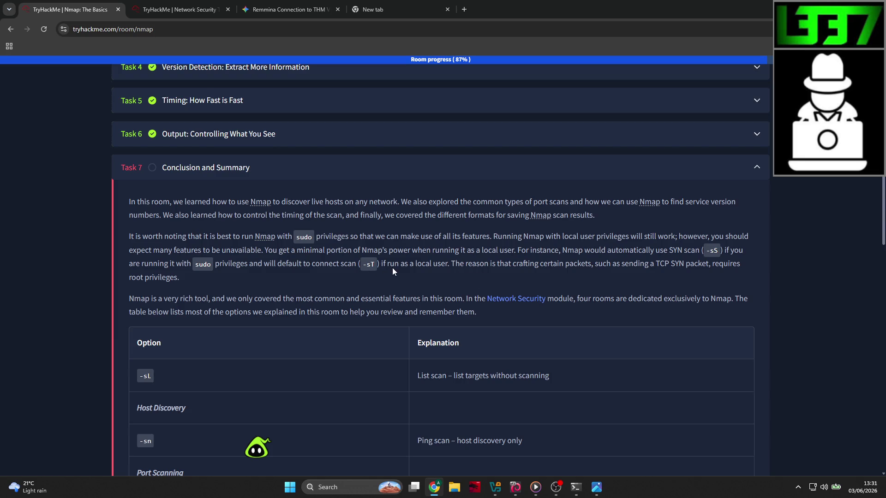
scroll(395, 267, down, 20)
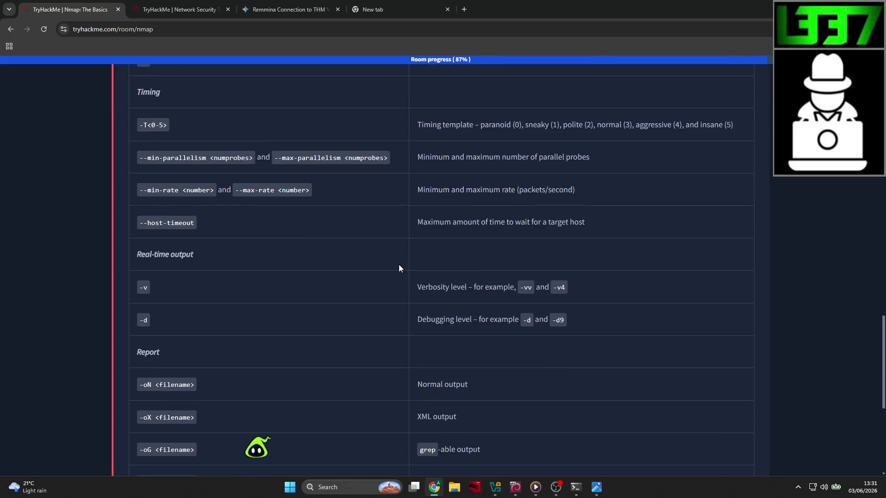
scroll(404, 265, down, 1)
text(local)
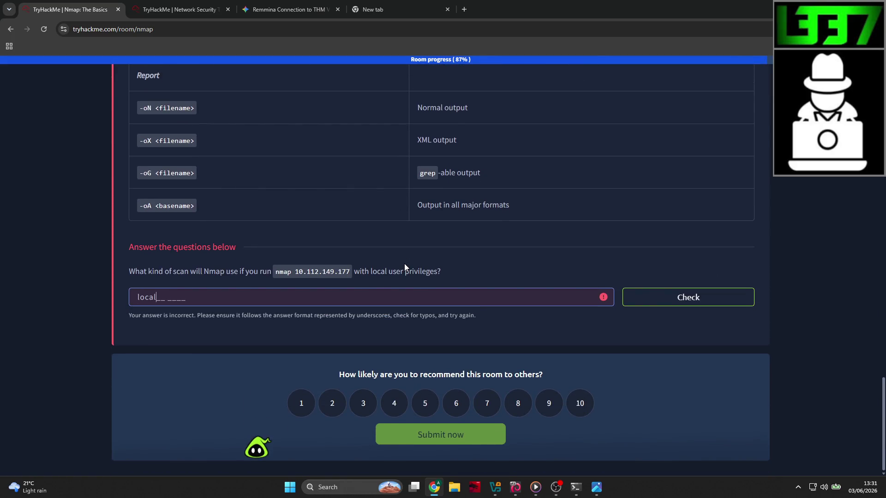
key(BackSpace)
key(BackSpace)
key(BackSpace)
text(limited scan)
scroll(404, 268, up, 7)
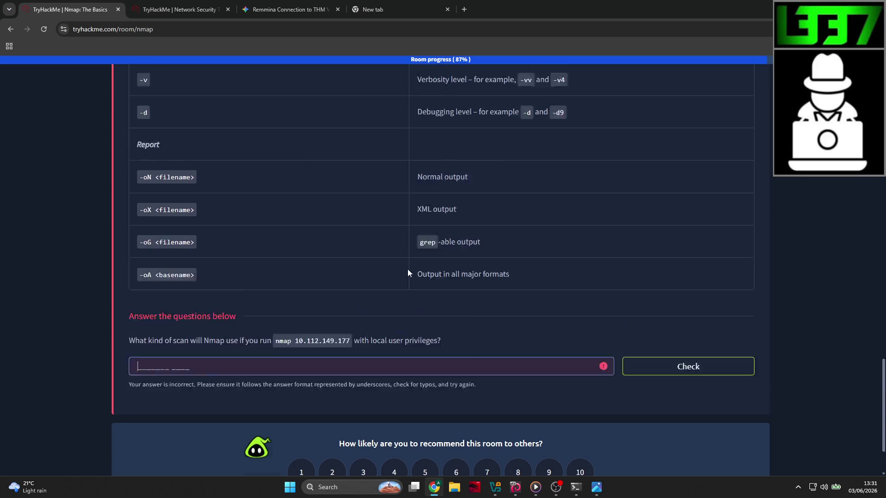
scroll(480, 267, up, 13)
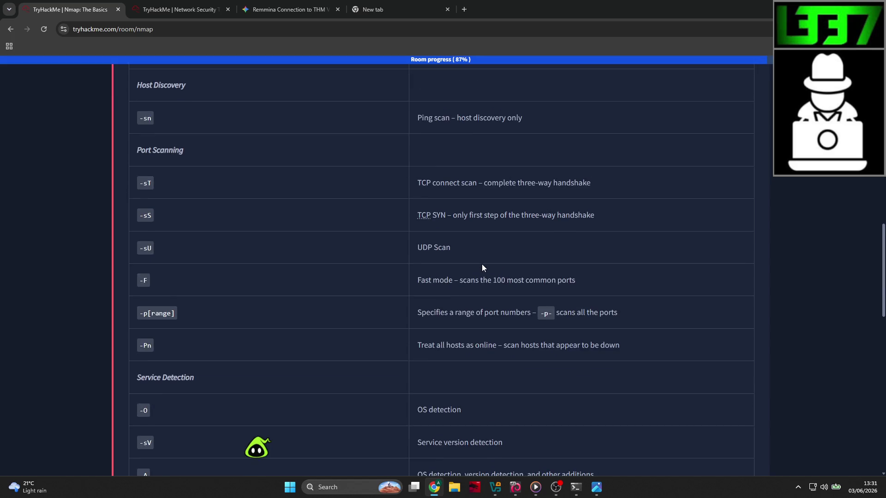
scroll(481, 267, down, 2)
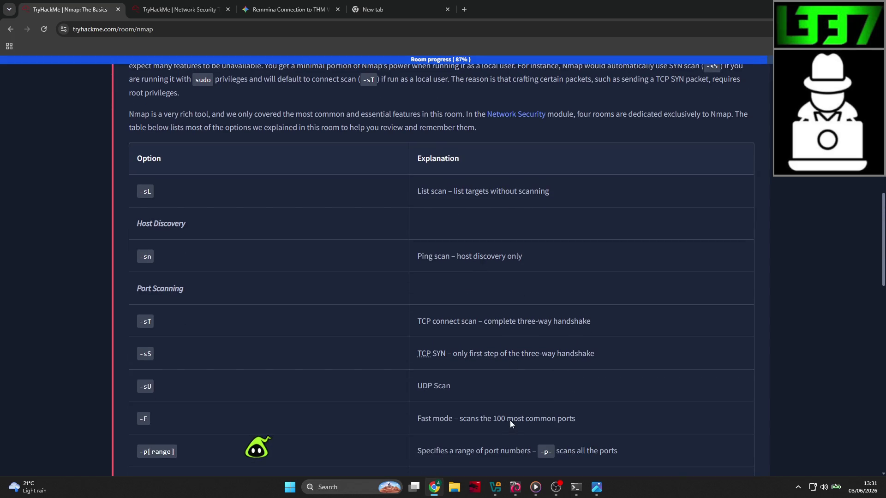
scroll(402, 351, down, 2)
scroll(398, 342, up, 3)
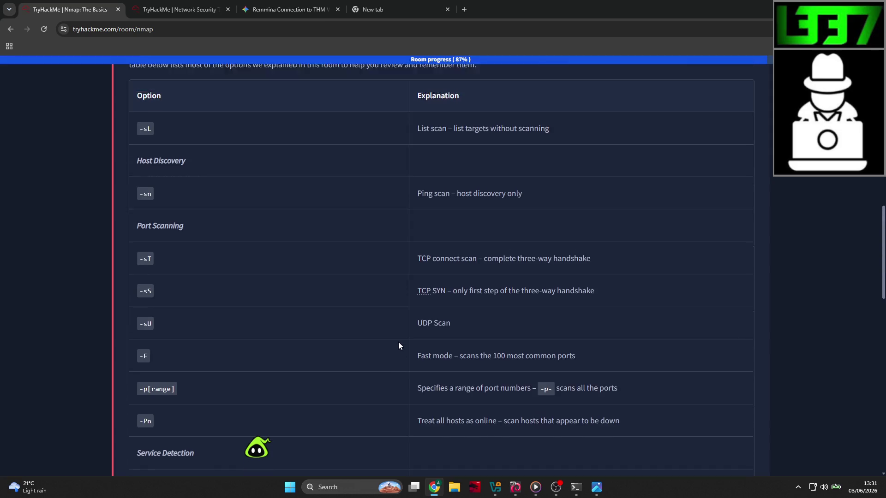
scroll(398, 346, down, 2)
scroll(822, 238, down, 1)
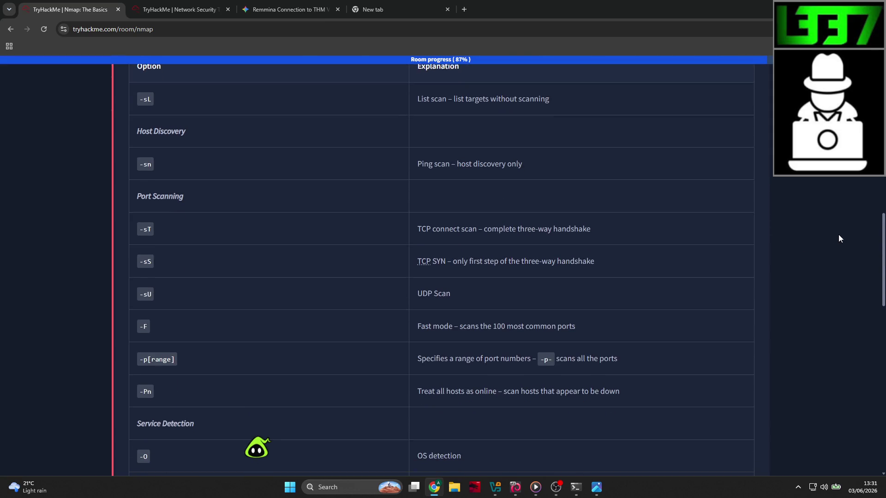
scroll(839, 236, up, 1)
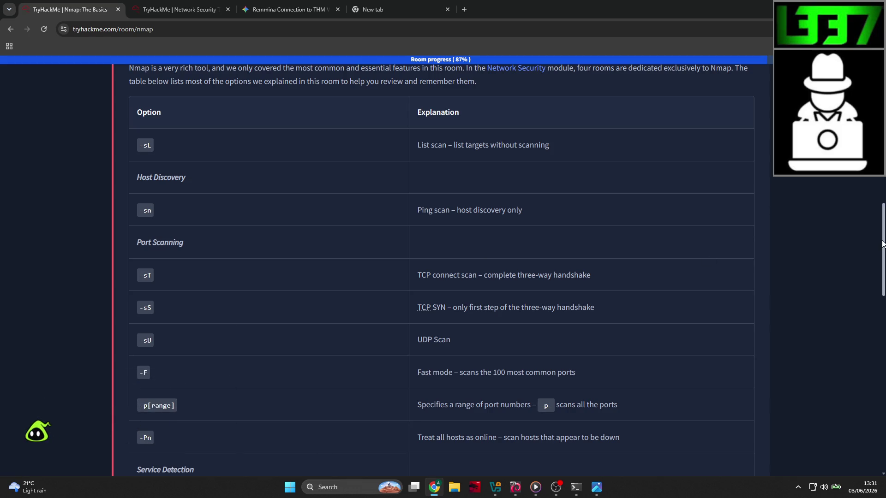
scroll(884, 251, down, 1)
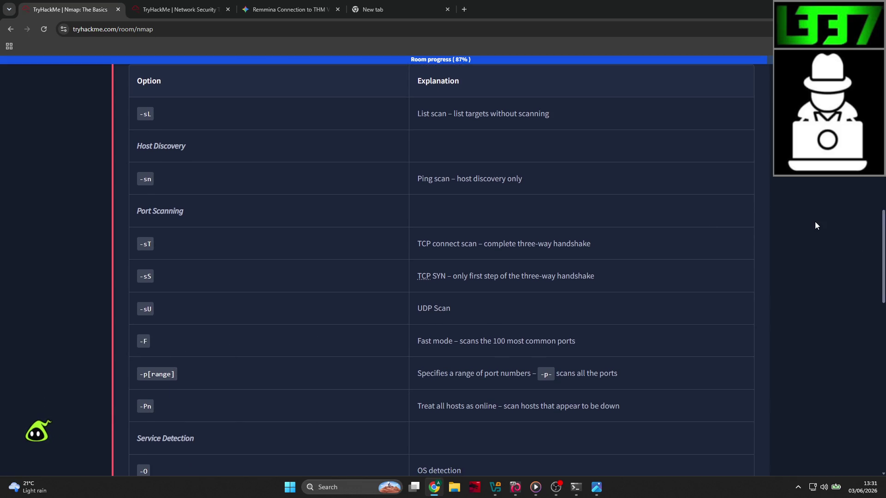
Snip the Nmap options table and save it as 'nmap basic' in the TryHackMe folder
key(super+shift+s)
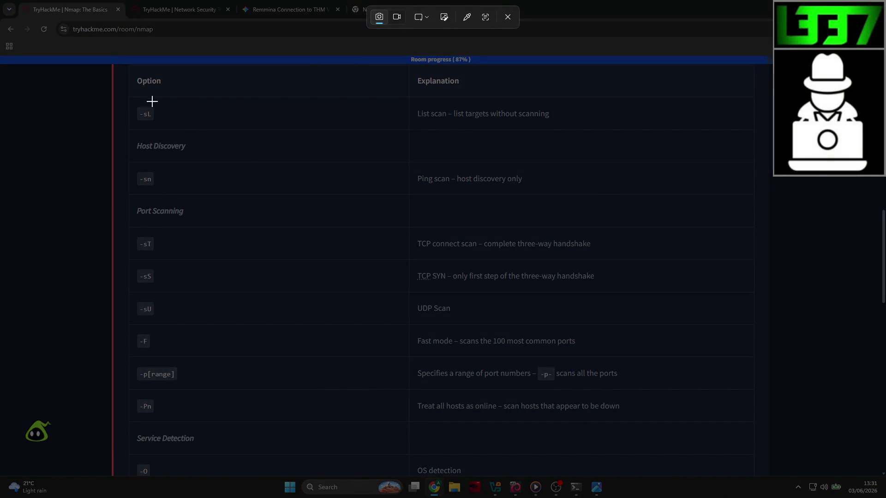
mouse_move(129, 67)
mouse_down()
mouse_move(428, 250)
mouse_move(666, 457)
mouse_move(677, 463)
mouse_move(705, 415)
mouse_move(720, 425)
mouse_move(748, 424)
mouse_up()
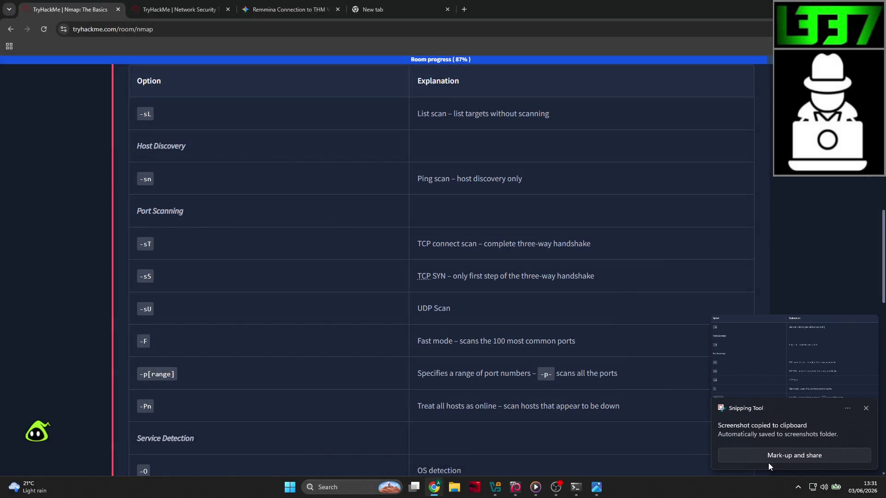
click(768, 462)
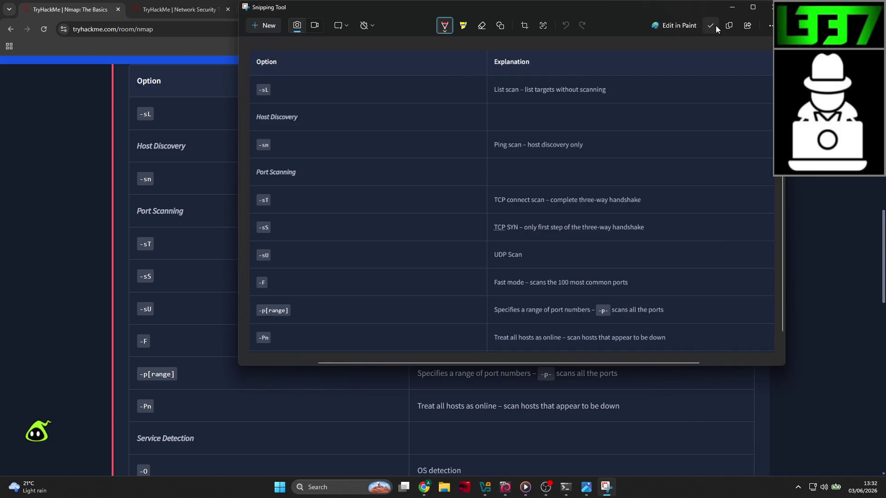
key(ctrl+s)
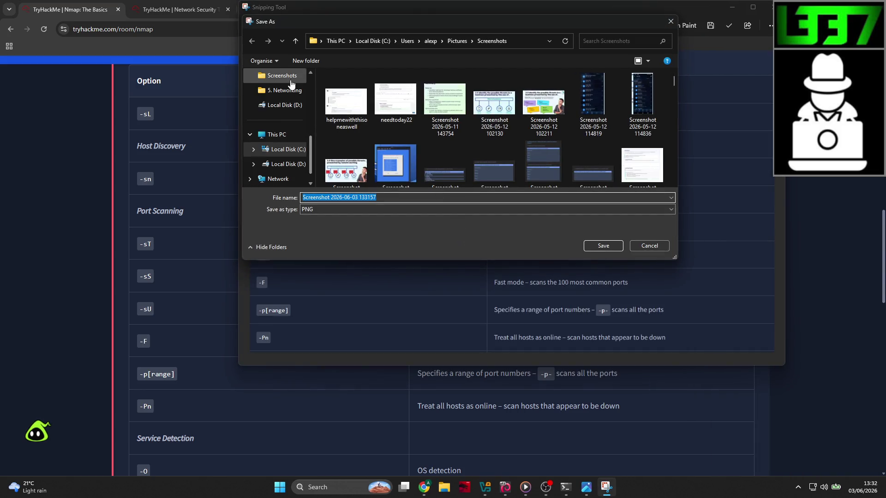
scroll(291, 84, up, 2)
click(282, 150)
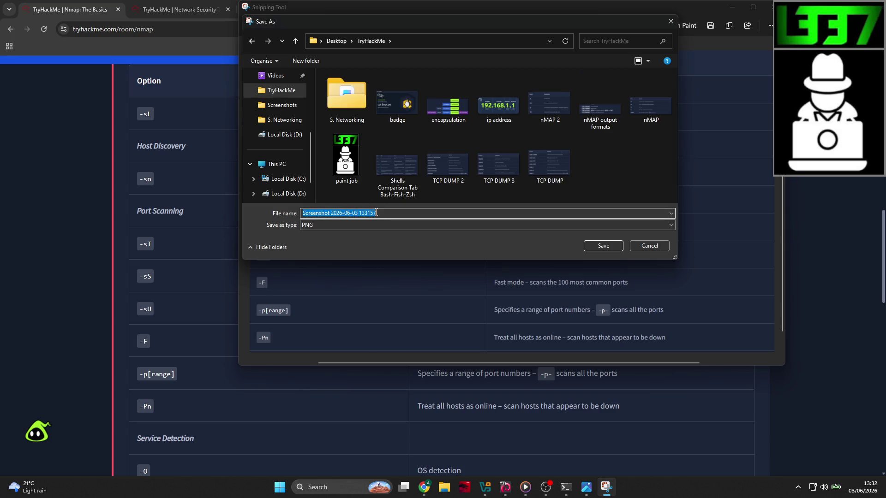
text(nmap basics 1)
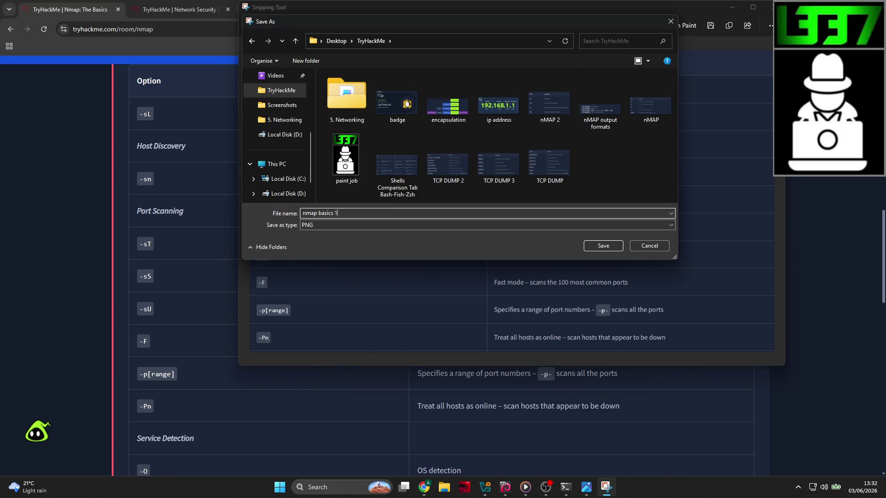
key(Return)
click(45, 214)
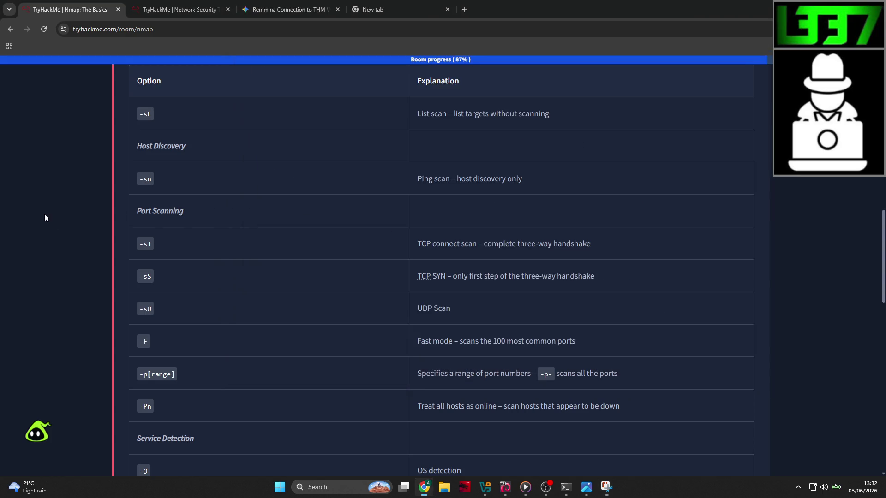
scroll(71, 218, down, 5)
scroll(92, 215, down, 1)
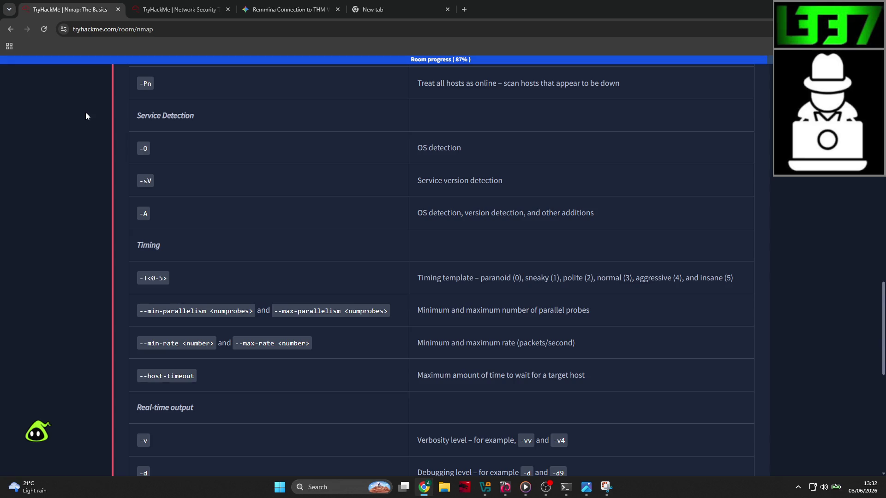
Snip the Service Detection through Timing rows and save it as 'nmap basics 2'
key(super+shift+s)
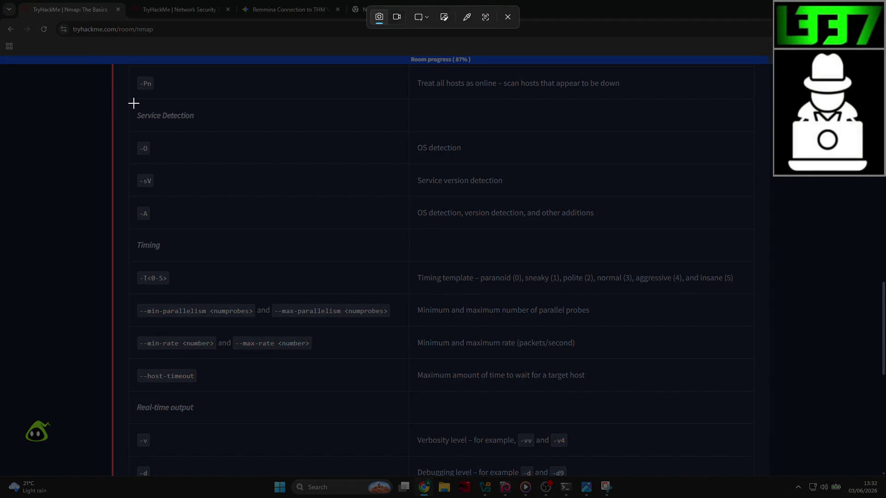
mouse_move(132, 99)
mouse_down()
mouse_move(669, 395)
mouse_move(748, 394)
mouse_up()
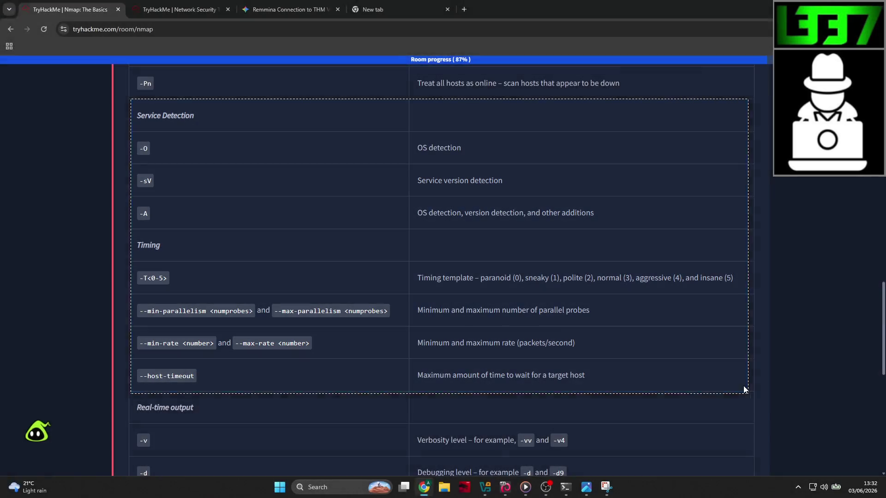
scroll(743, 386, down, 4)
scroll(744, 386, down, 1)
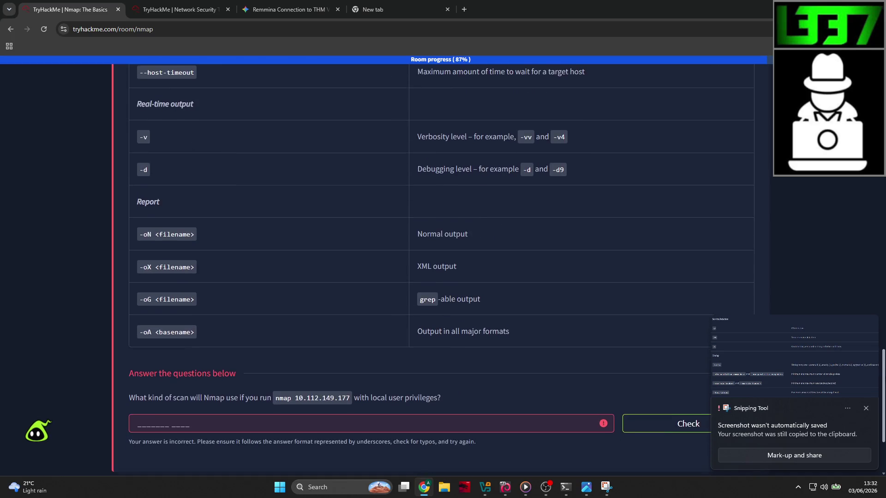
click(810, 458)
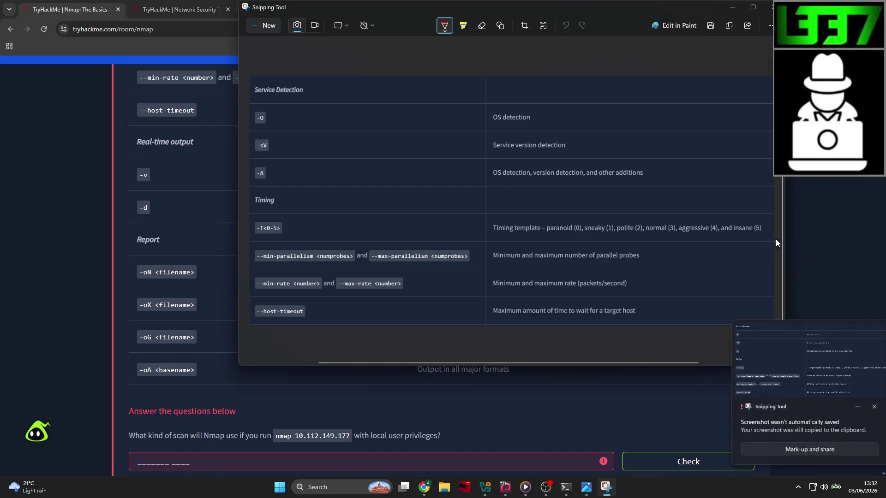
click(711, 27)
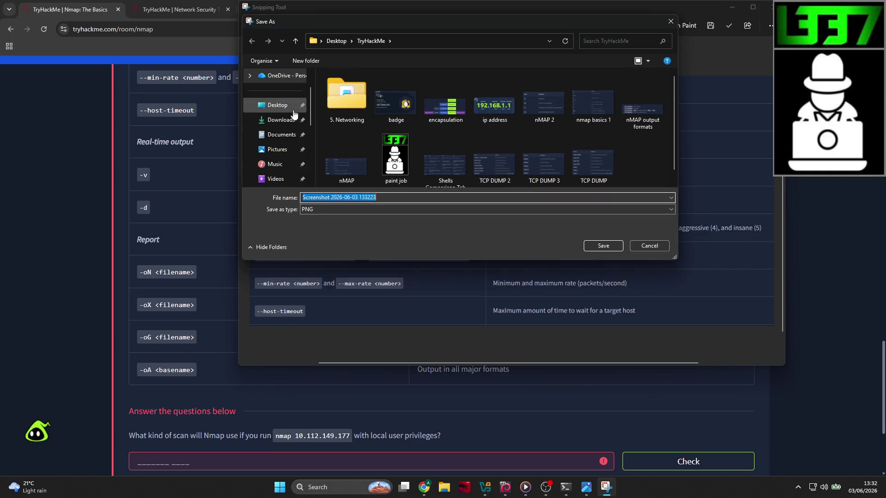
scroll(281, 153, down, 3)
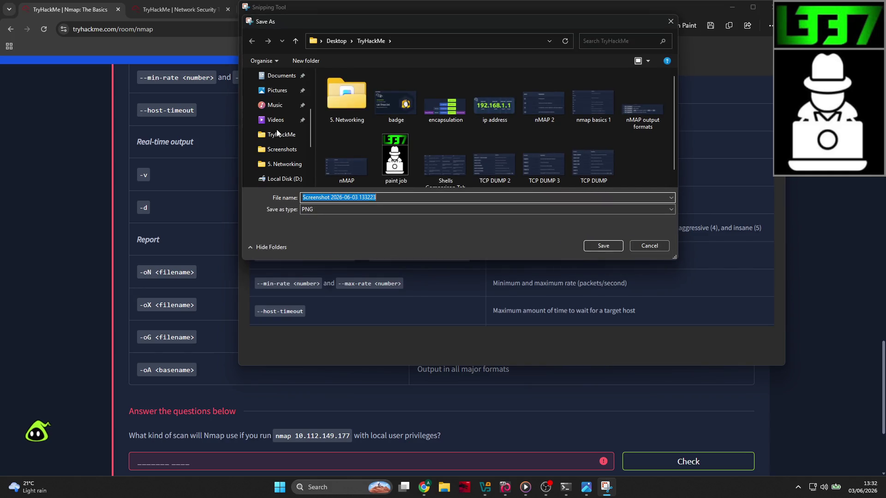
text(nmap basics 2)
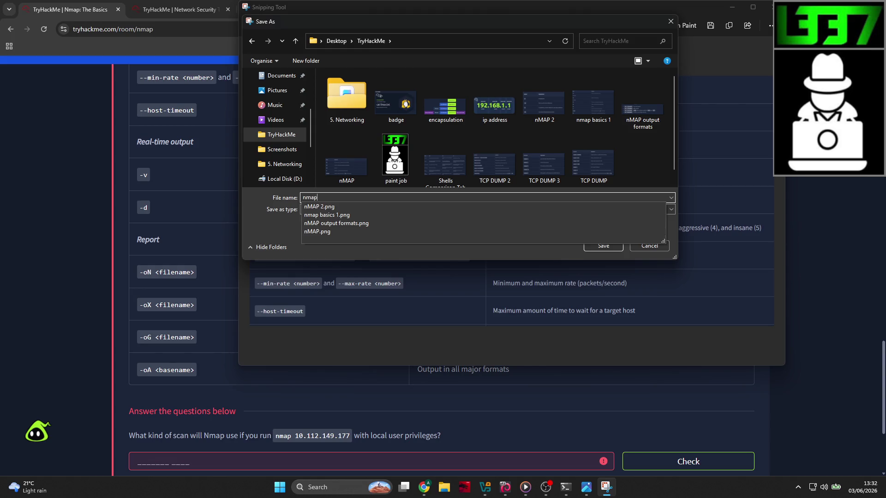
key(Return)
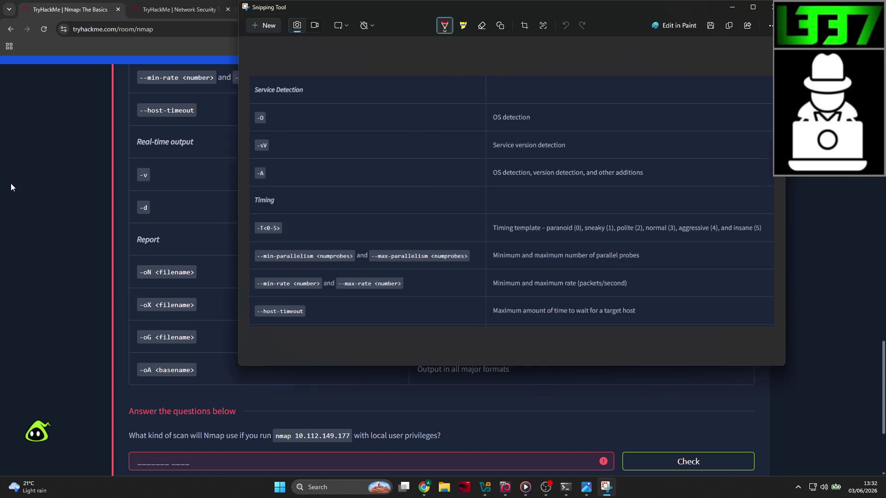
click(11, 184)
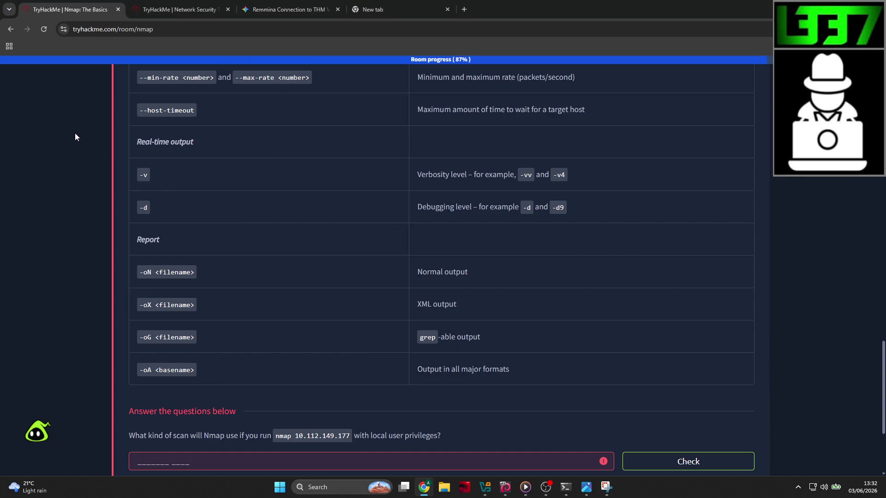
Snip the real-time output and report options table as 'nmap basics3' in TryHackMe, then close Snipping Tool
key(shift+super+s)
mouse_move(132, 126)
mouse_down()
mouse_move(334, 290)
mouse_move(688, 386)
mouse_move(591, 381)
mouse_up()
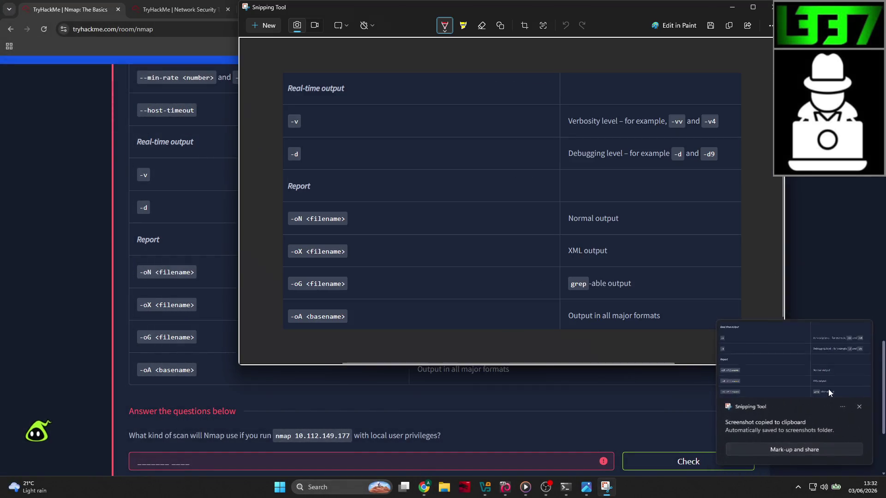
key(ctrl+s)
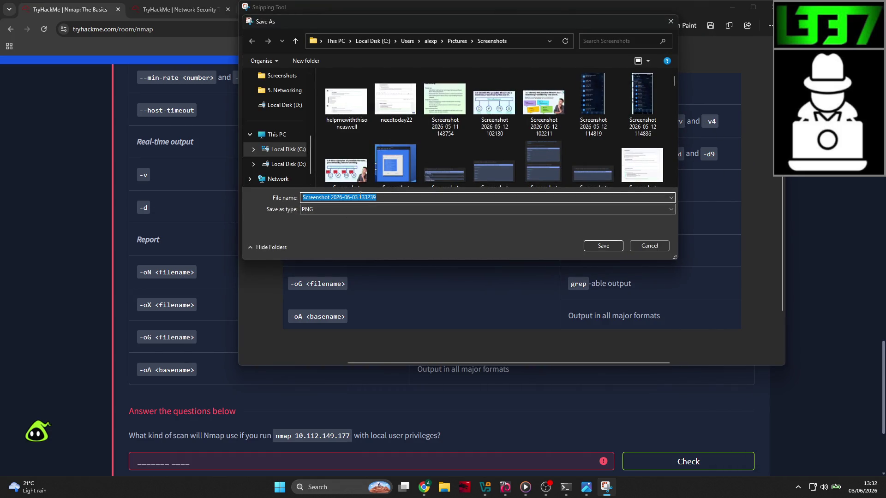
text(nmap basics3)
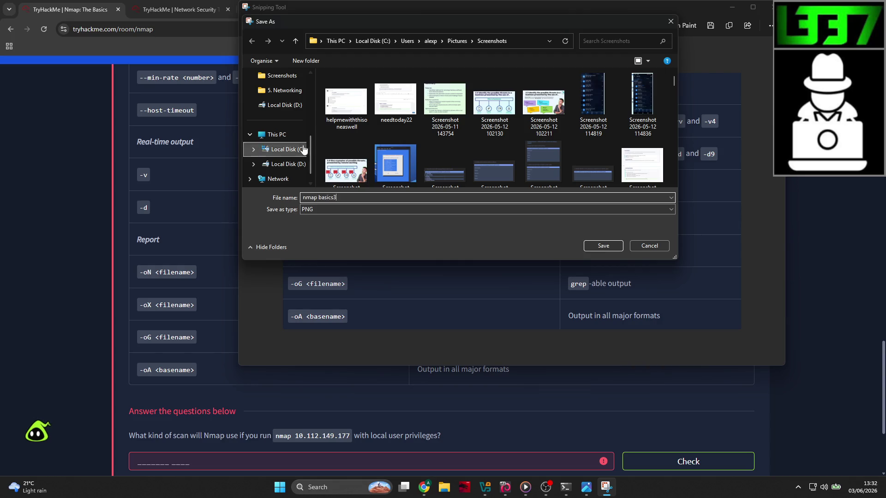
scroll(277, 149, up, 3)
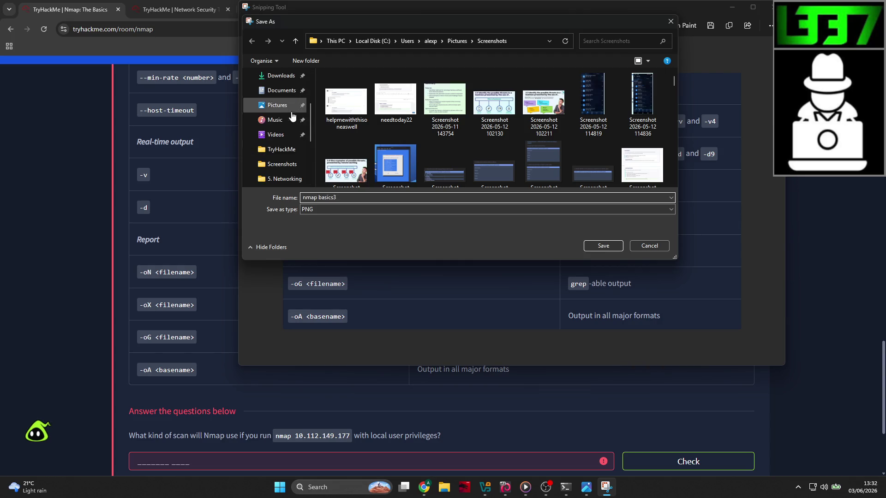
click(601, 246)
click(771, 8)
Copy the local-user-privileges scan question into Gemini and send it
scroll(27, 193, down, 3)
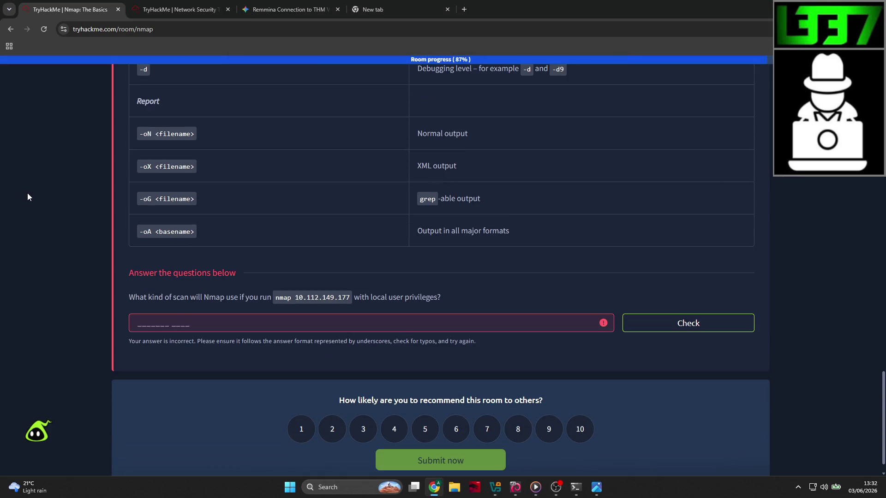
mouse_move(418, 313)
mouse_down()
mouse_move(114, 281)
mouse_move(97, 294)
mouse_up()
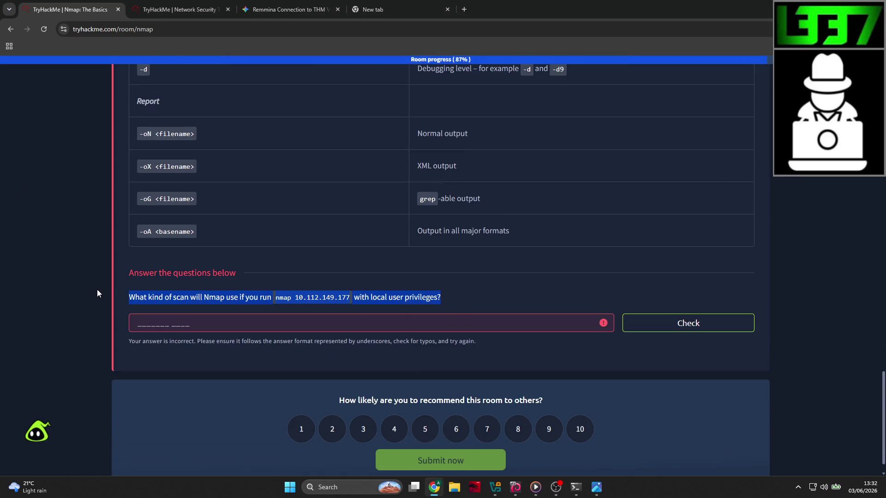
key(ctrl+c)
key(ctrl+Tab)
key(ctrl+Tab)
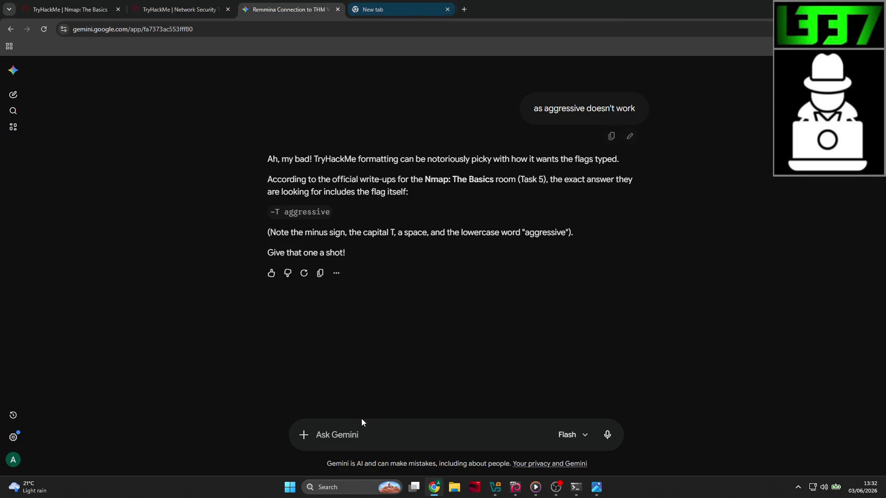
key(ctrl+v)
key(Return)
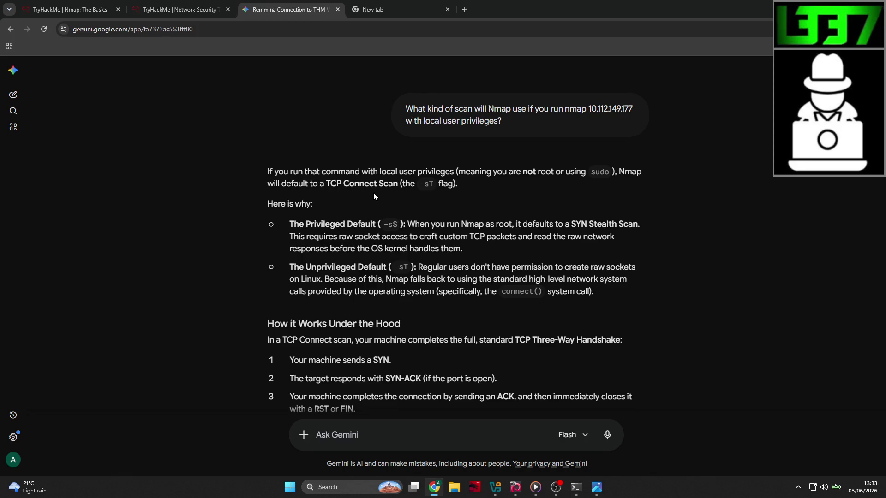
Answer the scan question with 'connect scan', completing the Nmap: The Basics room
click(69, 9)
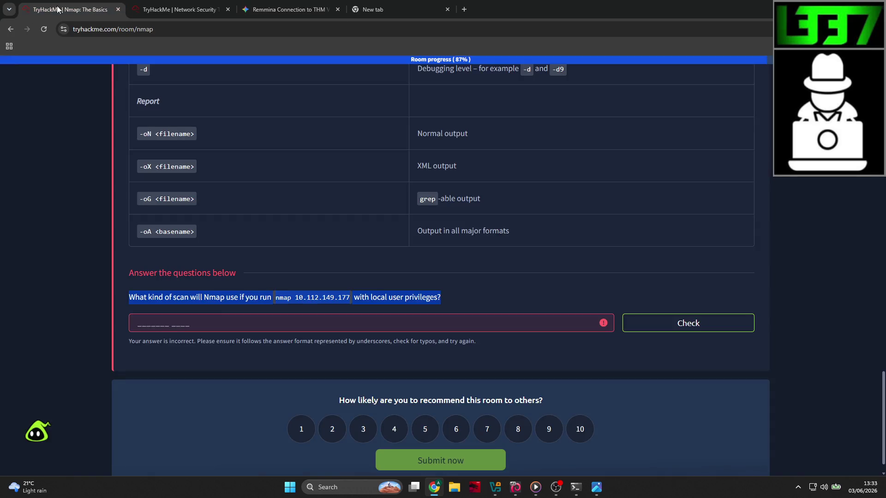
click(224, 324)
text(connect scan)
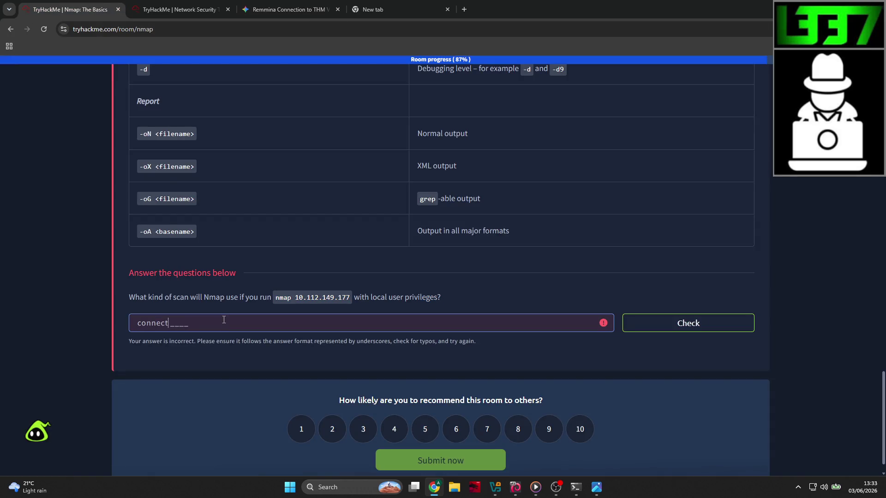
key(Return)
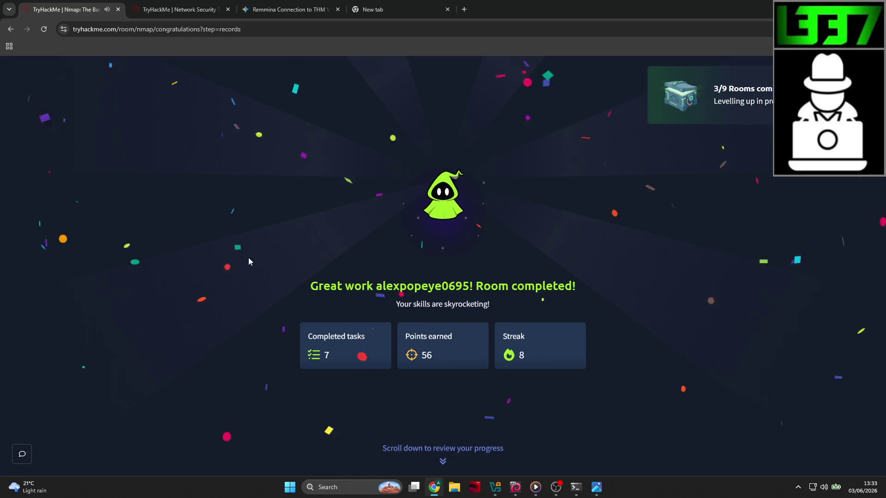
Reread Gemini's TCP Connect Scan explanation, then return to the room completion page
click(307, 5)
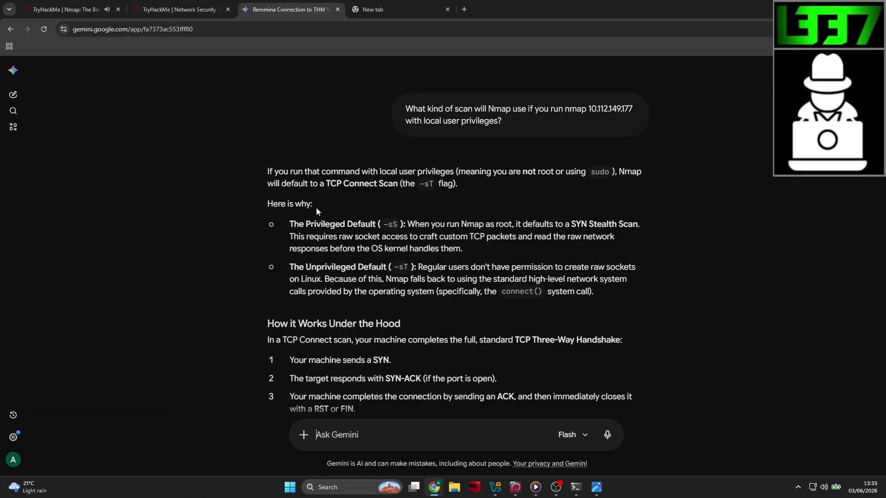
scroll(317, 209, down, 1)
scroll(410, 187, up, 1)
scroll(416, 235, down, 1)
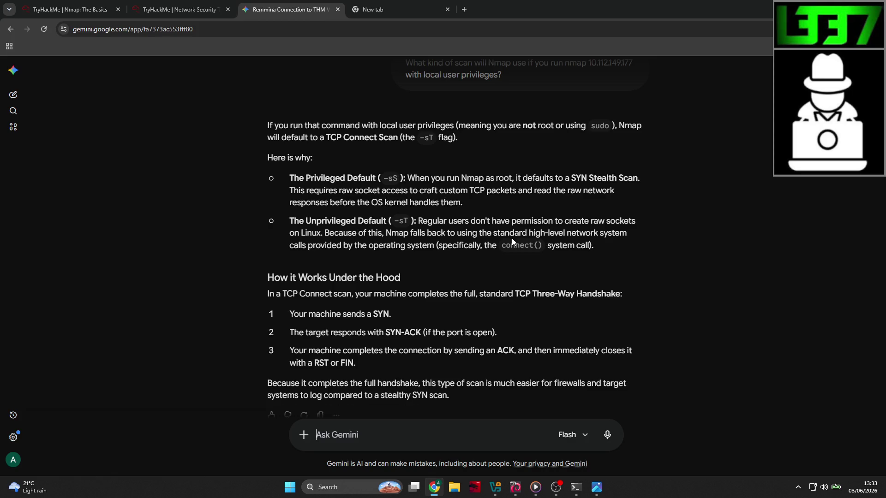
scroll(390, 246, down, 1)
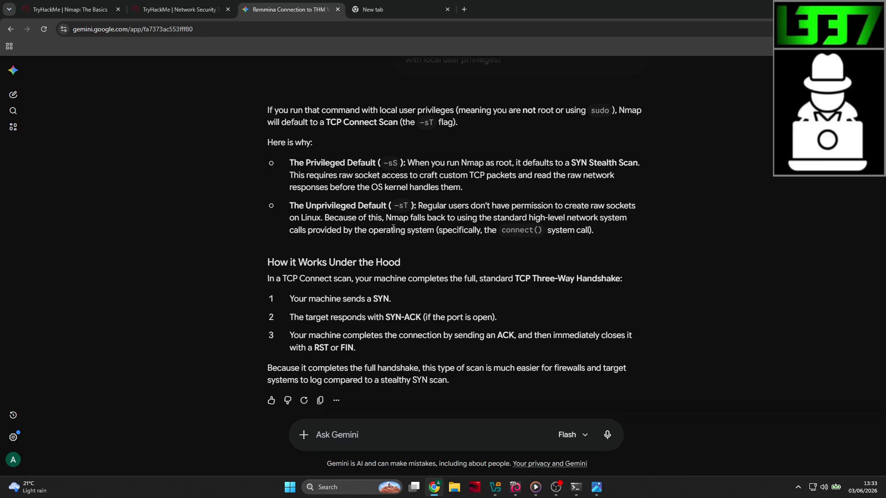
click(69, 9)
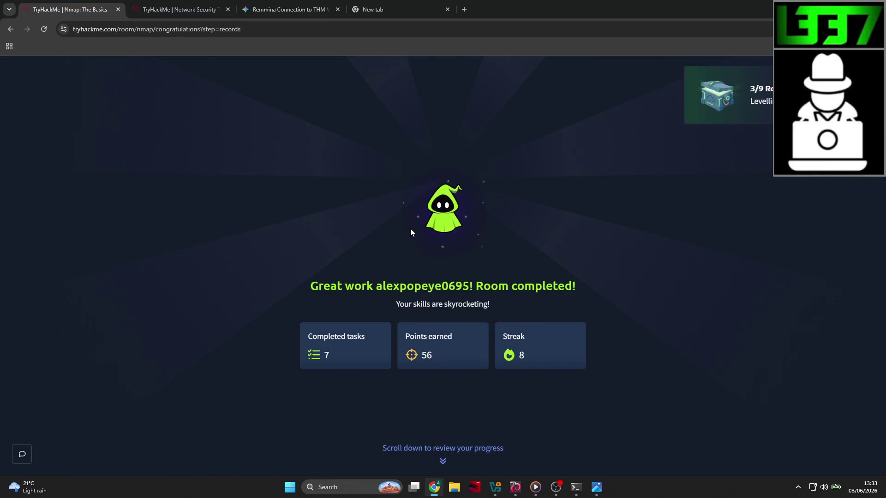
Scroll past the league and share steps and start the next room, Cryptography Basics
scroll(411, 229, down, 2)
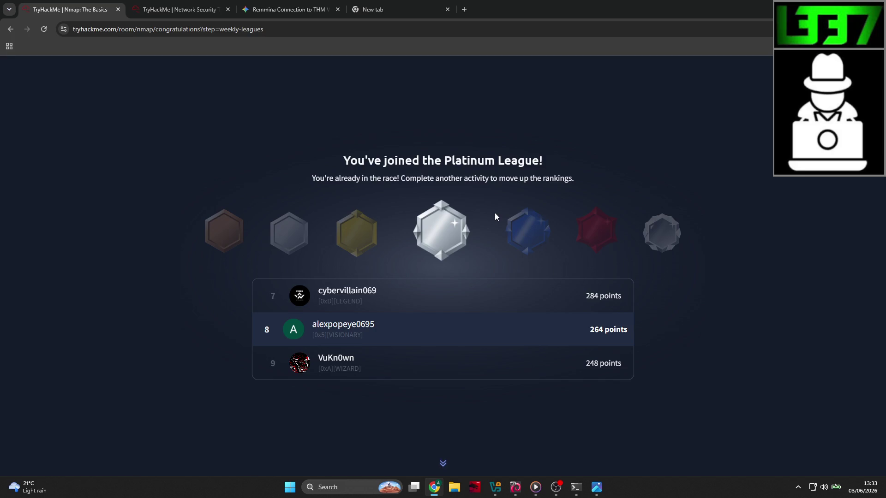
scroll(495, 215, down, 2)
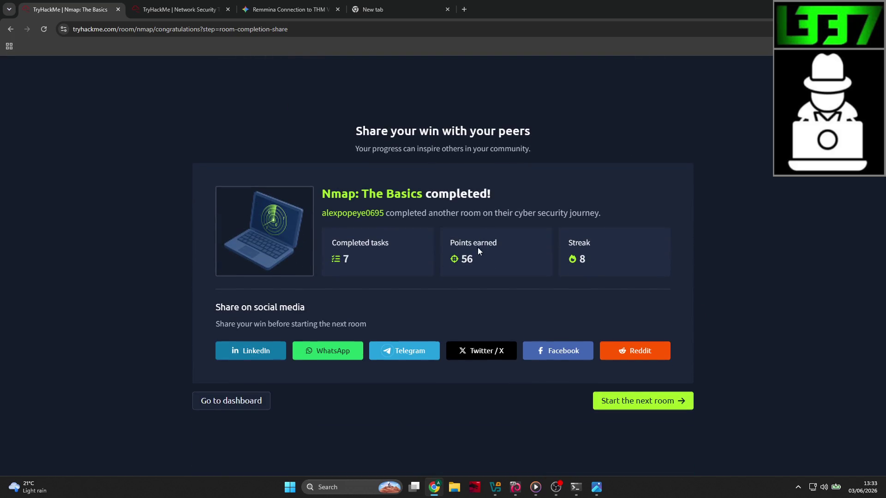
click(615, 404)
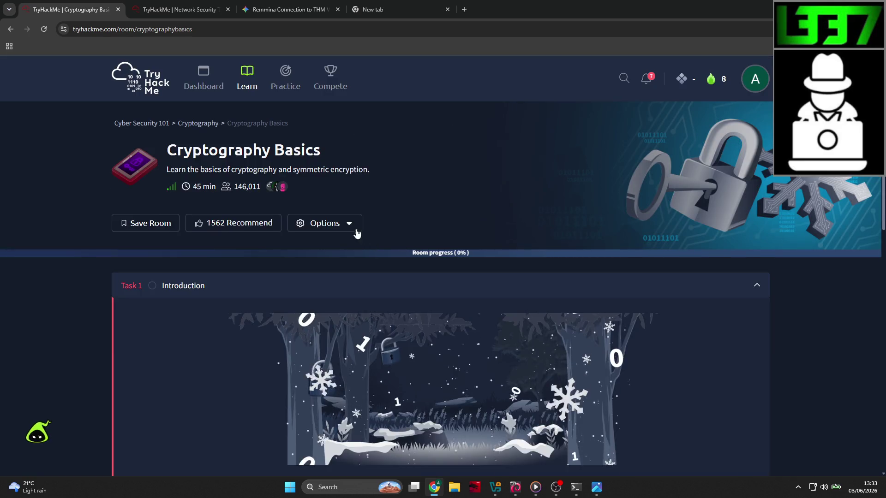
Review the Cyber Security 101 path progress, then go back to the dashboard
click(155, 123)
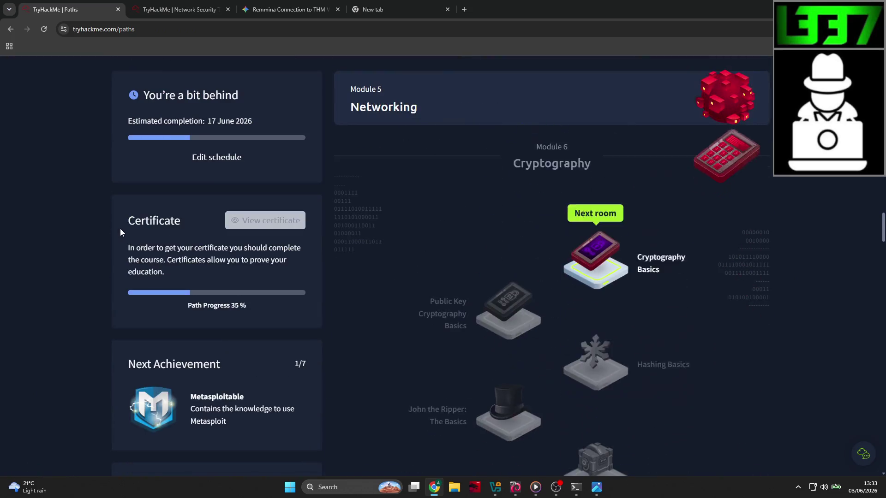
scroll(524, 253, up, 5)
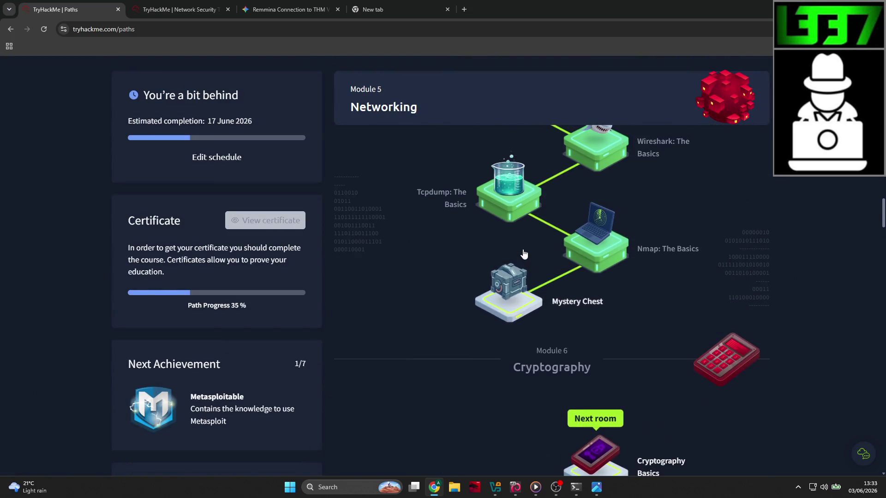
scroll(523, 253, up, 5)
scroll(518, 253, down, 3)
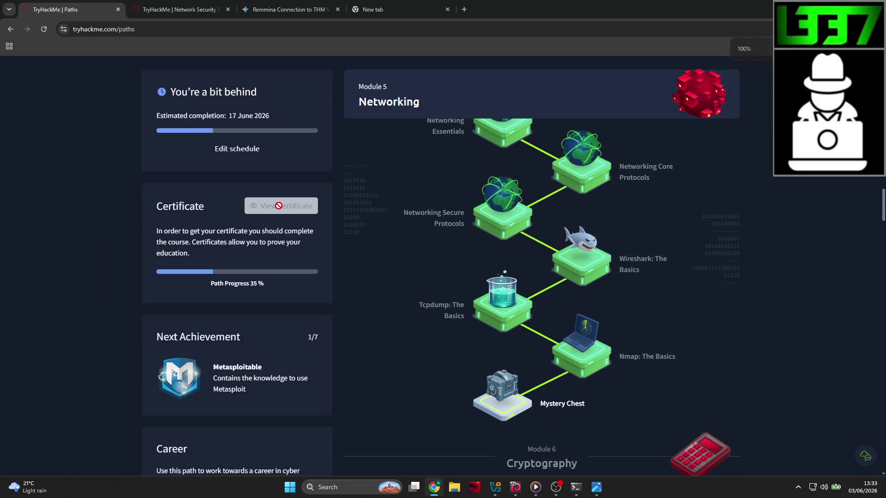
scroll(216, 220, up, 9)
scroll(82, 258, up, 10)
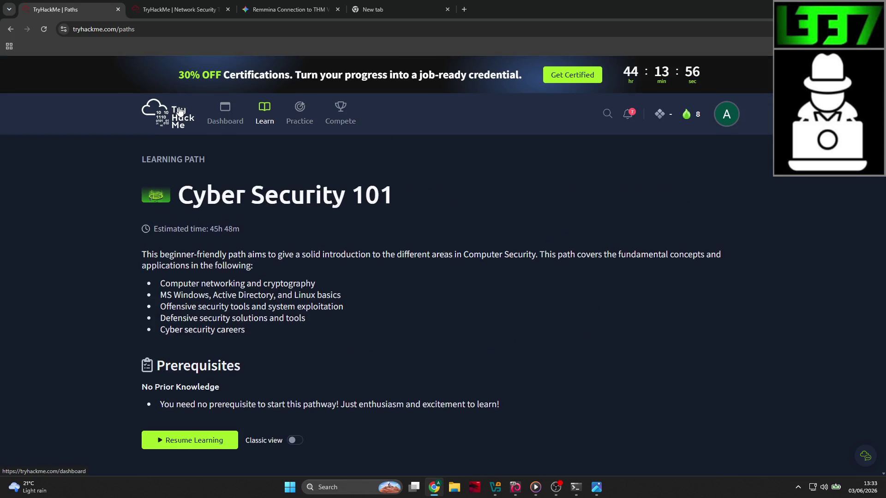
click(180, 111)
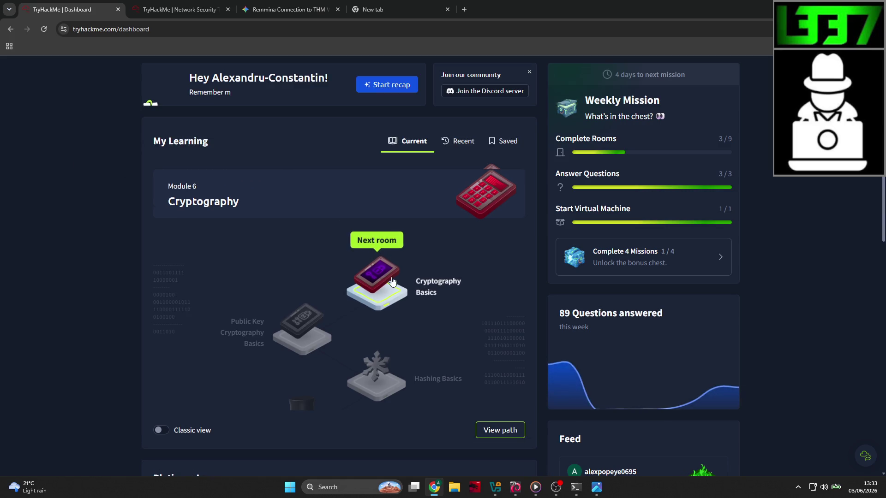
scroll(391, 281, up, 3)
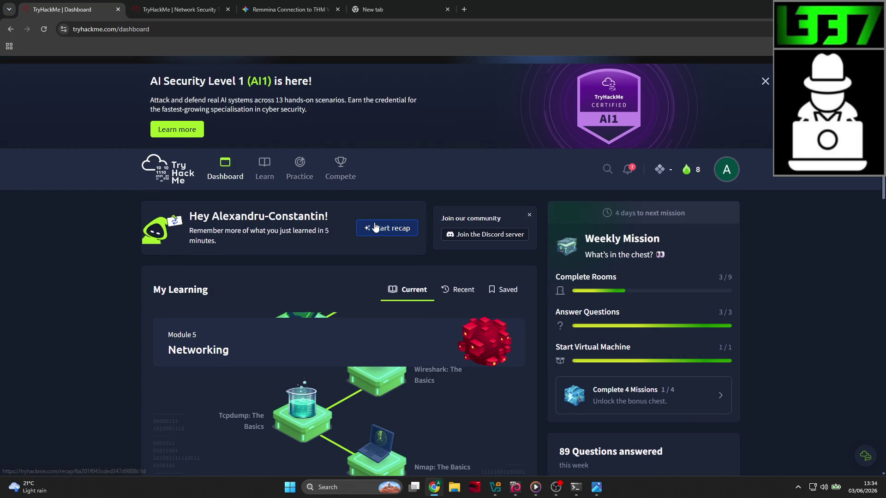
Start the recap and answer the Wireshark question with packet capture and analysis
click(375, 228)
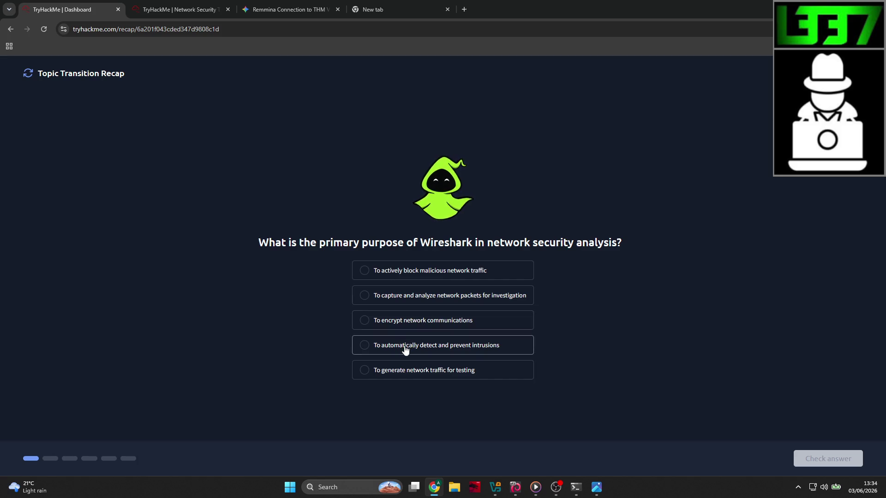
click(413, 303)
click(817, 458)
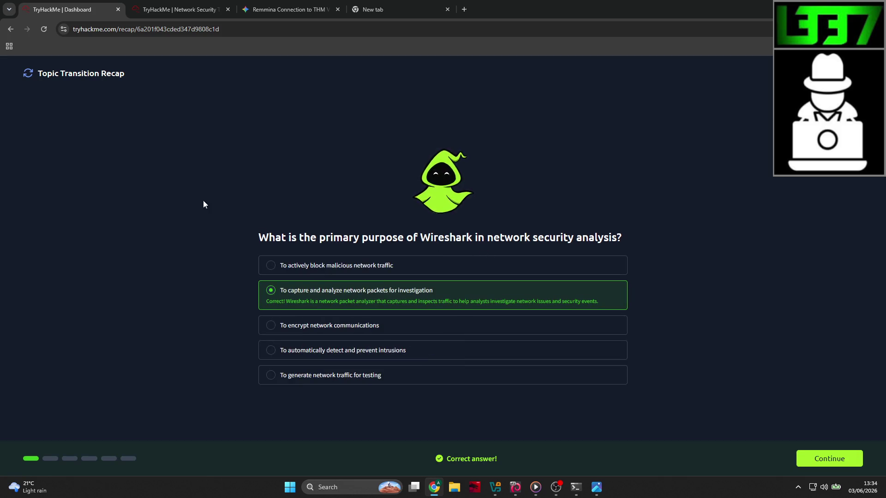
key(ctrl+plus)
key(ctrl+plus)
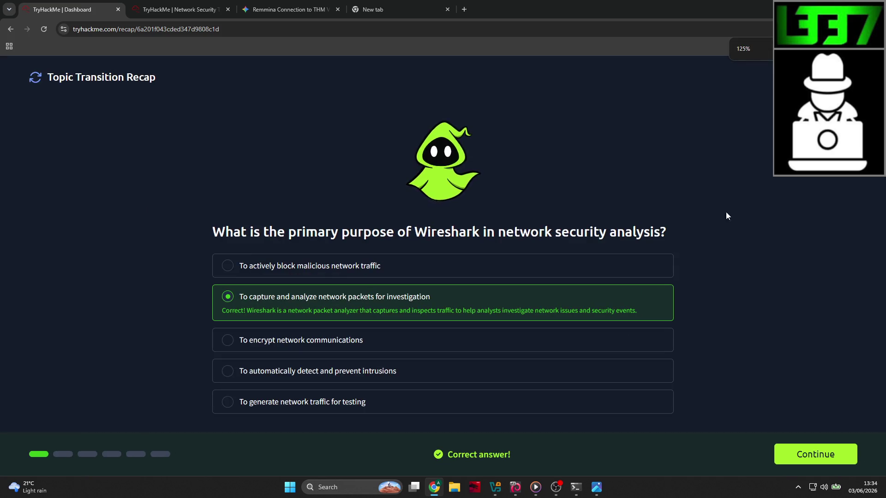
click(815, 453)
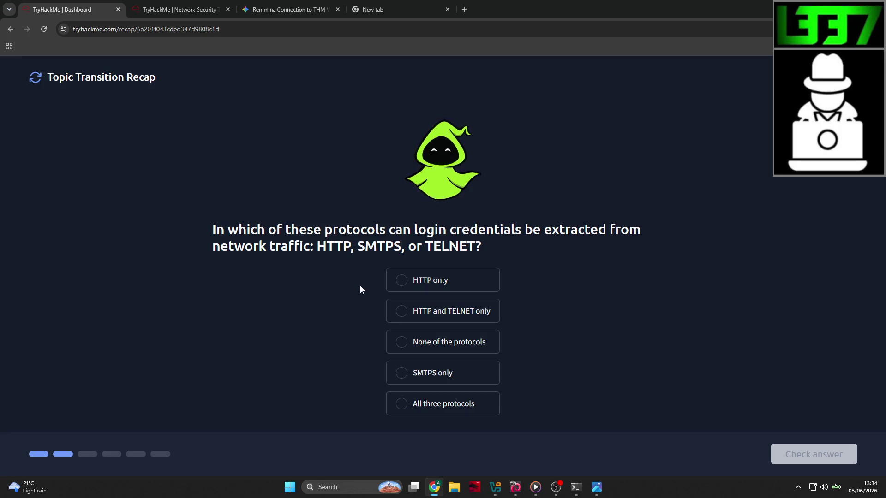
Answer the cleartext-credentials question with HTTP and TELNET only
click(416, 316)
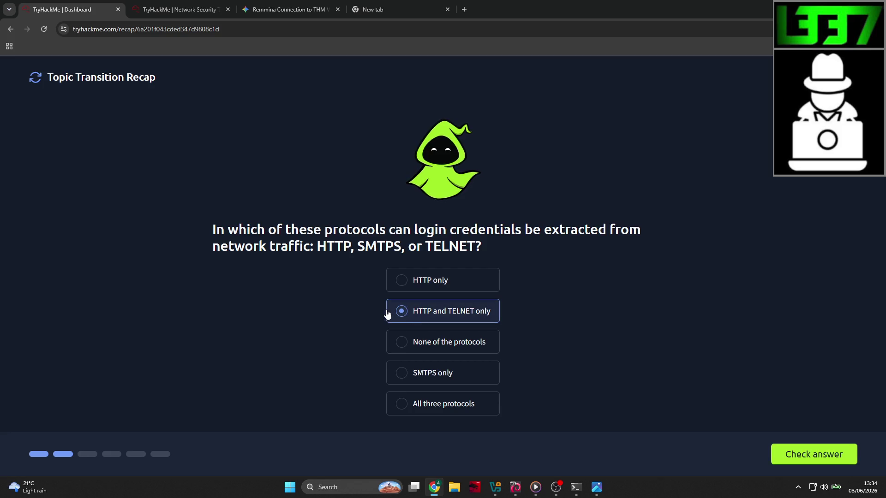
click(787, 451)
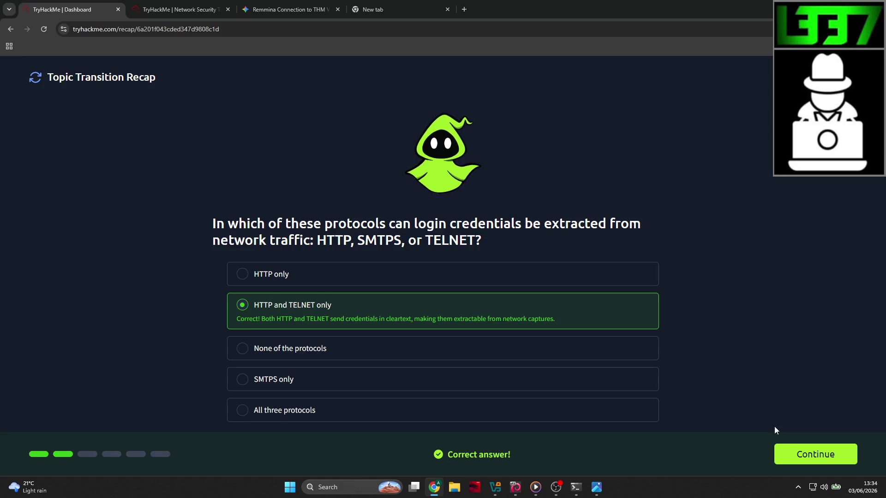
click(812, 454)
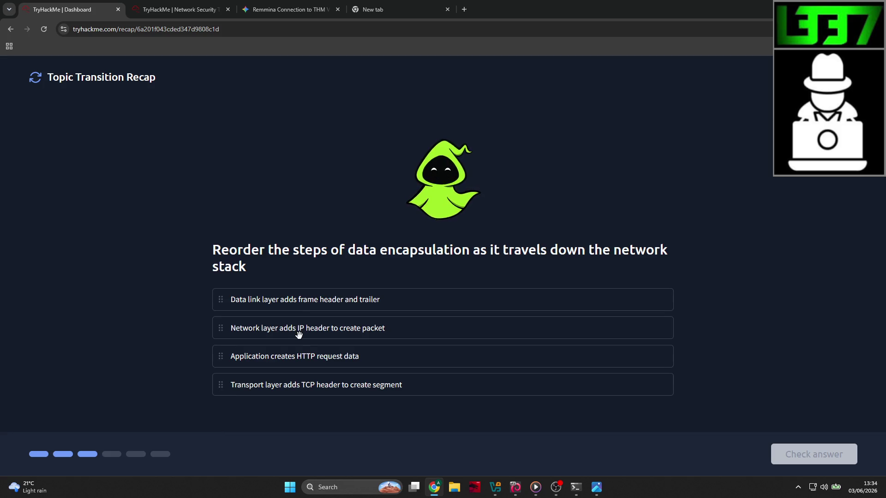
Order the encapsulation steps Application, Transport, Network, Data link and get the order accepted
drag(302, 360, 298, 300)
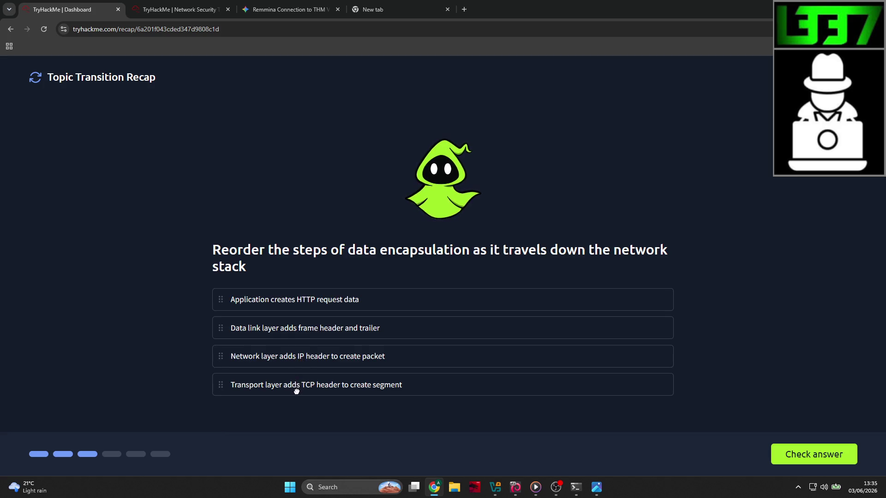
mouse_move(296, 384)
mouse_down()
mouse_move(296, 354)
mouse_move(310, 353)
mouse_move(311, 392)
mouse_up()
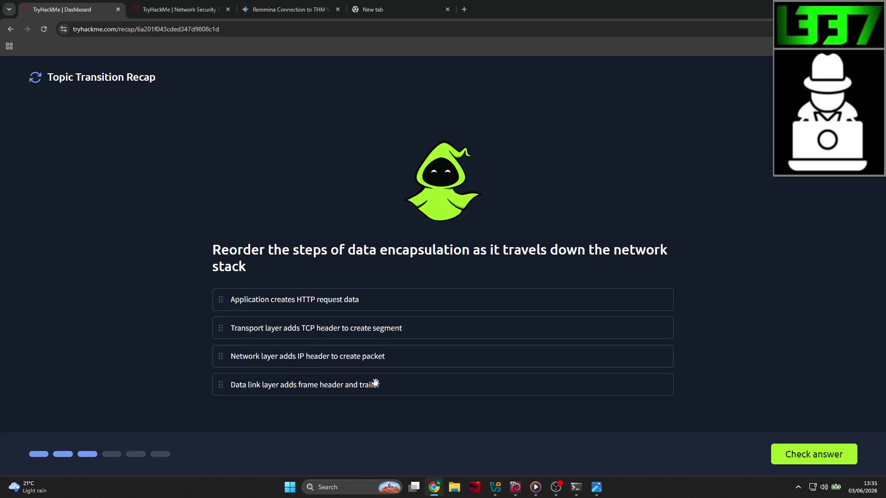
click(789, 454)
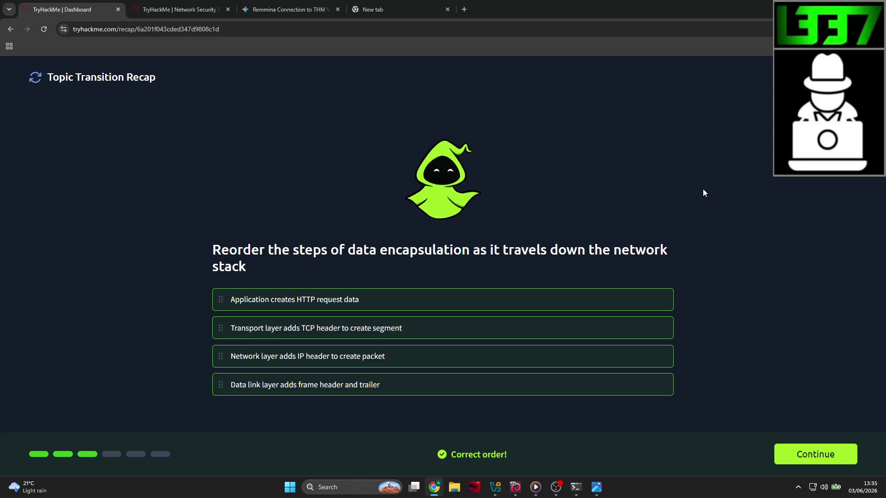
key(ctrl+plus)
key(ctrl+plus)
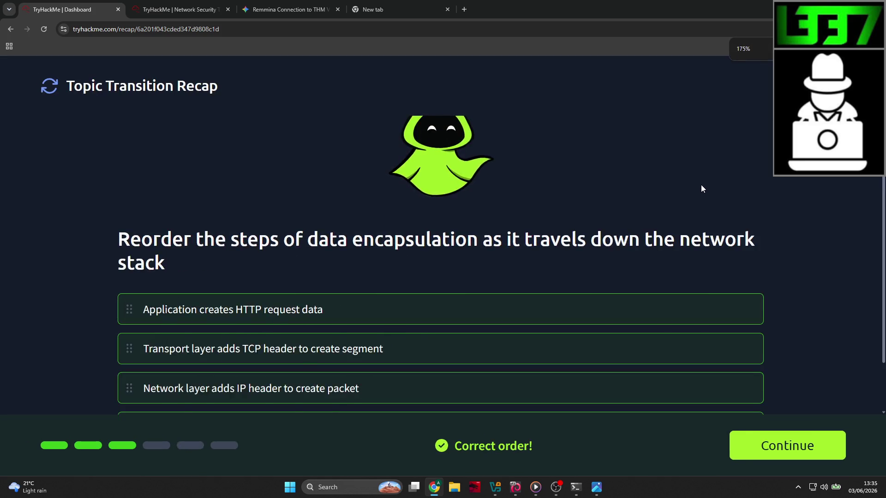
key(ctrl+minus)
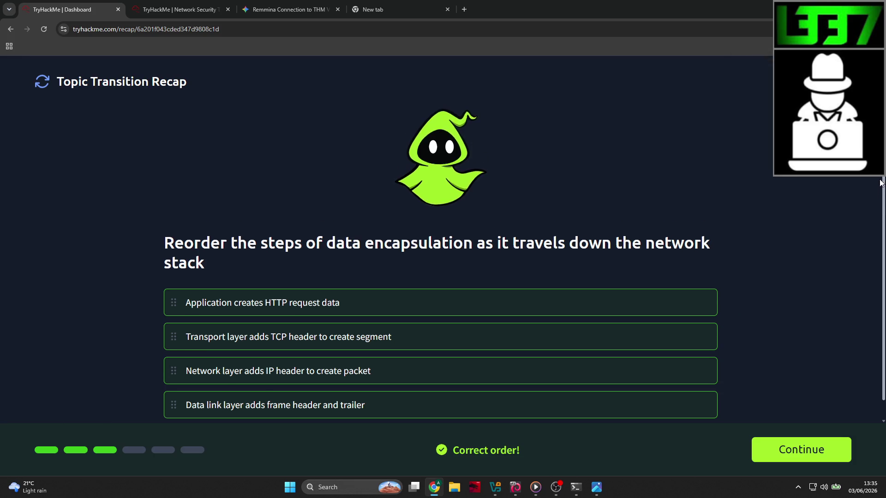
scroll(881, 183, down, 1)
click(780, 450)
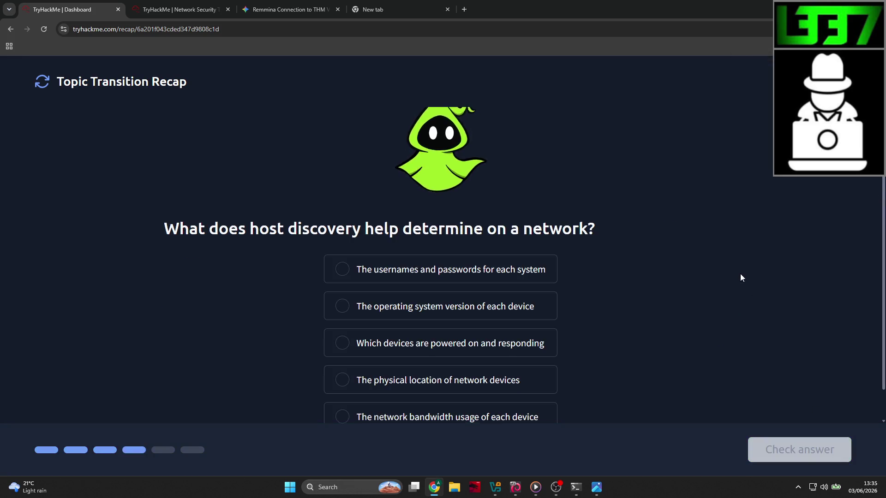
Answer 'Which devices are powered on and responding' for host discovery, then continue
scroll(741, 277, down, 1)
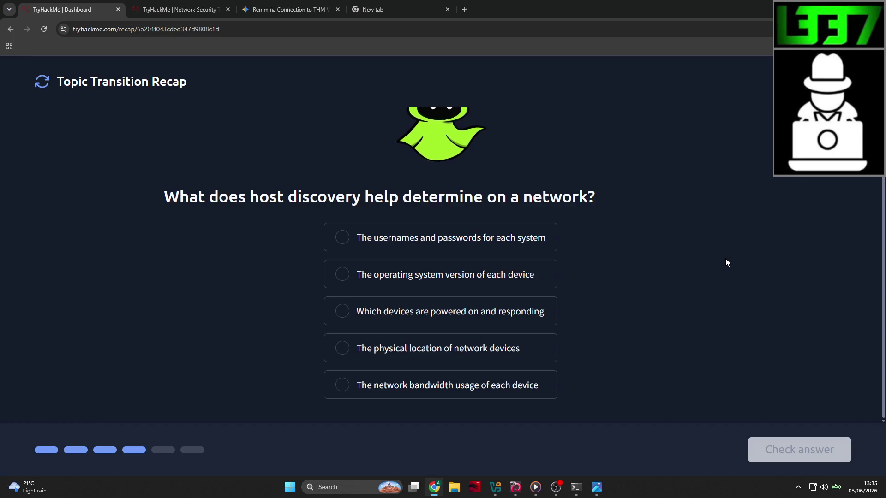
key(ctrl+minus)
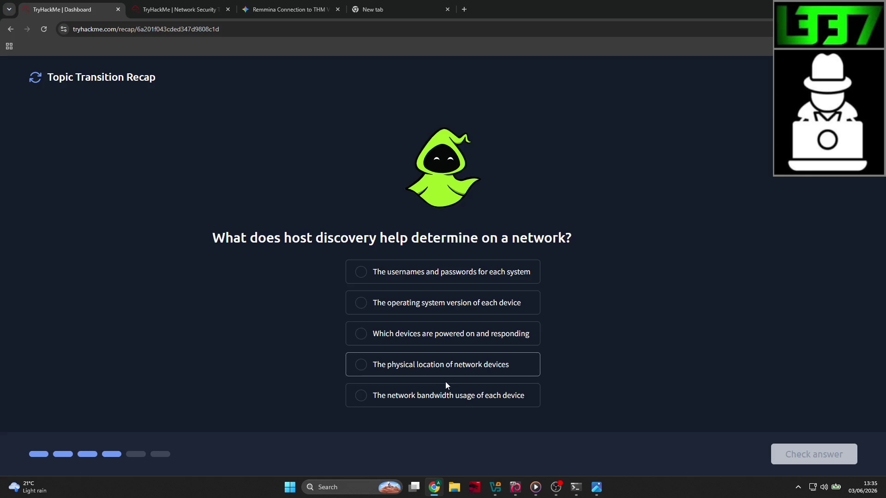
click(475, 333)
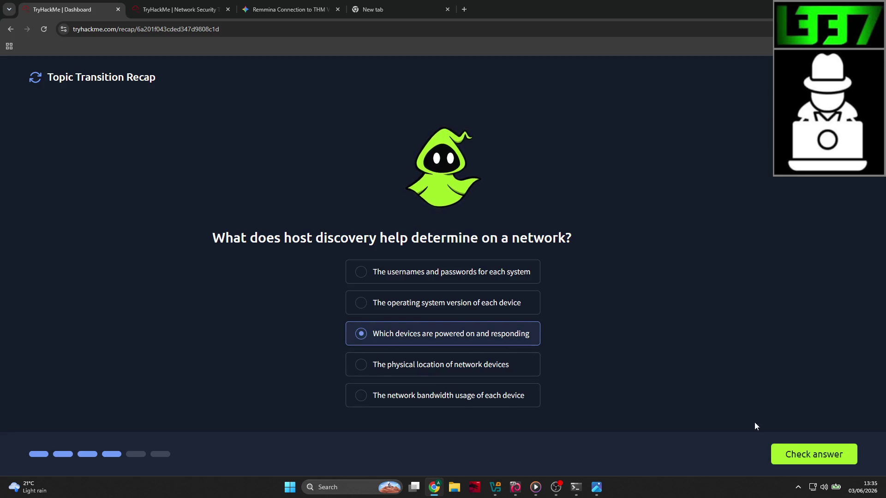
click(795, 457)
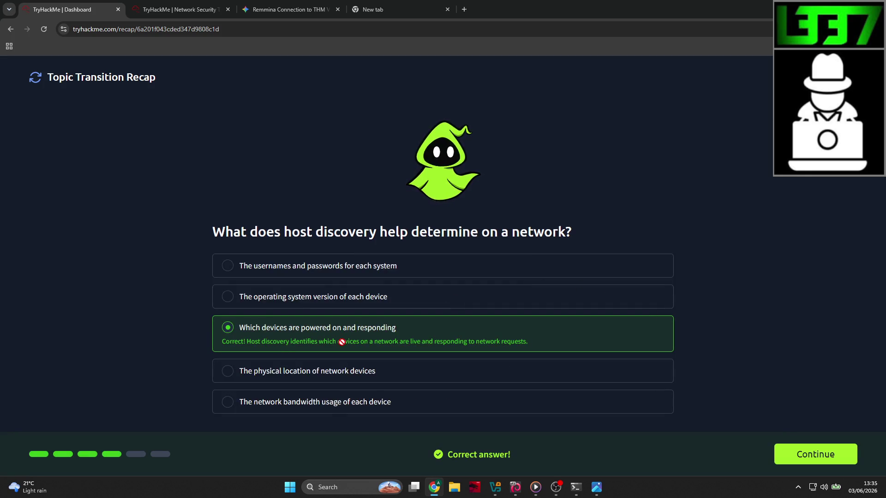
click(807, 456)
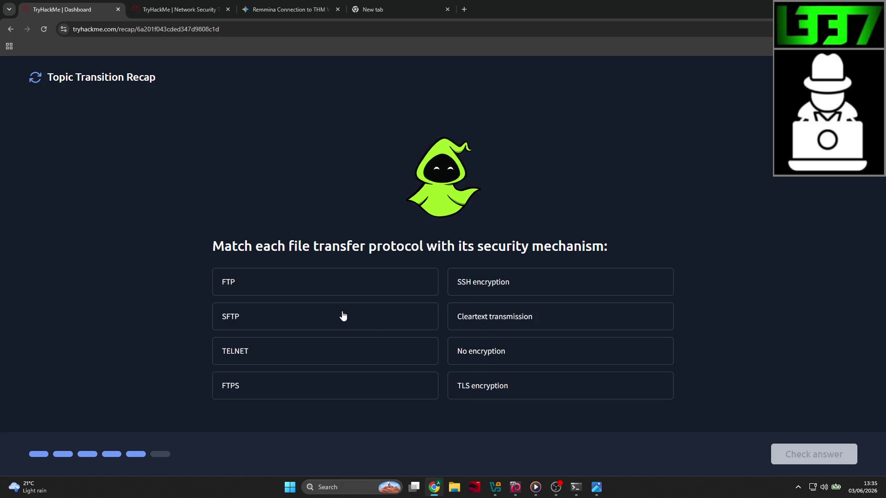
Start the protocol matching, pairing TELNET with No encryption
click(378, 290)
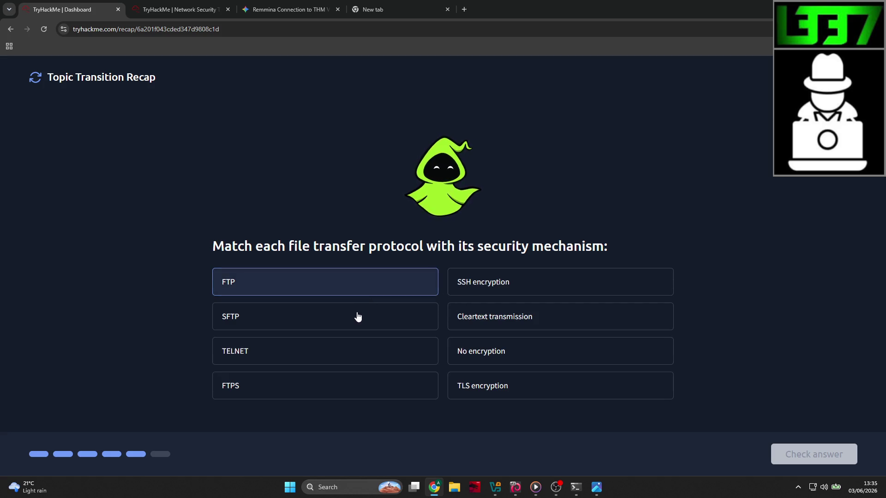
click(317, 310)
click(267, 291)
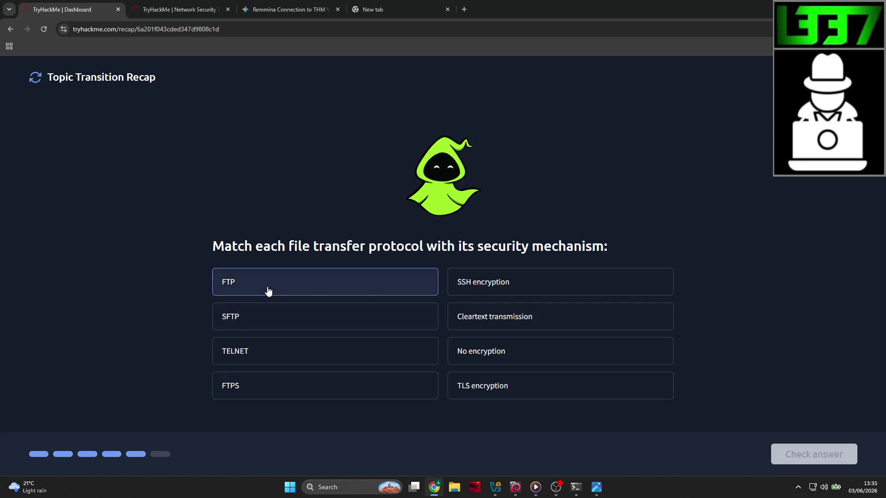
click(481, 283)
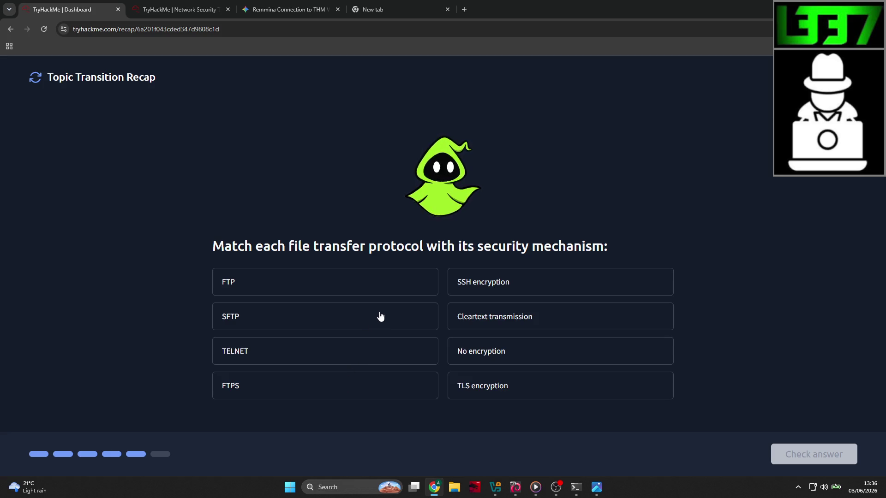
click(376, 353)
click(486, 354)
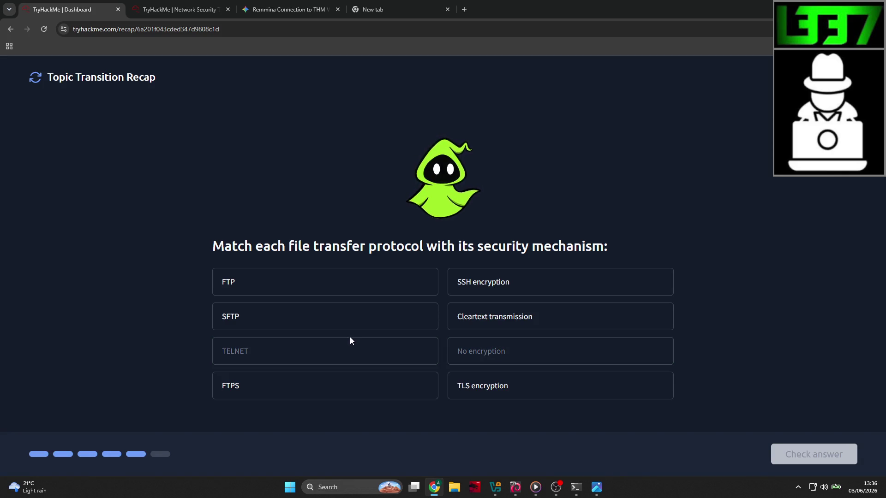
Pair FTP with Cleartext transmission, FTPS with TLS encryption, and SFTP with SSH encryption
click(387, 288)
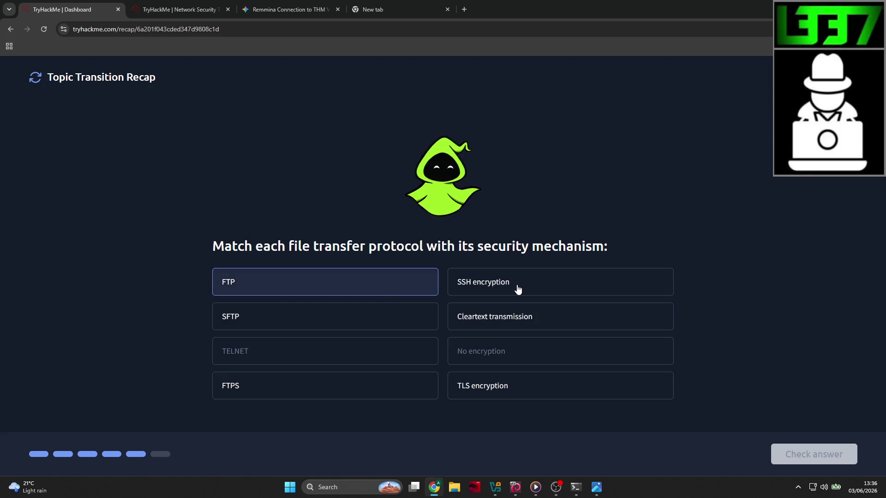
click(276, 392)
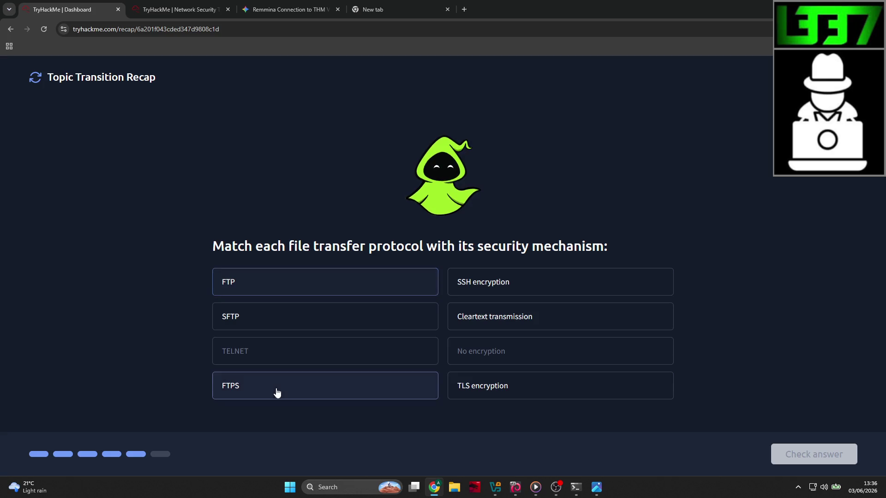
click(476, 283)
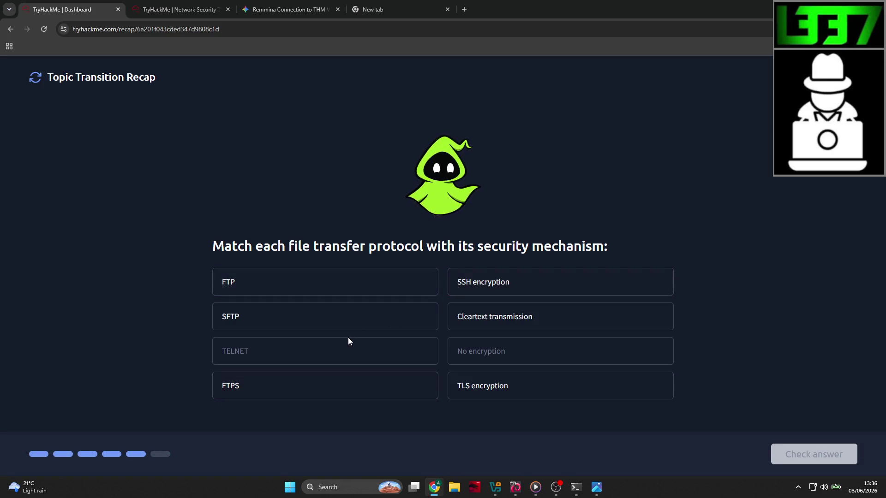
click(360, 292)
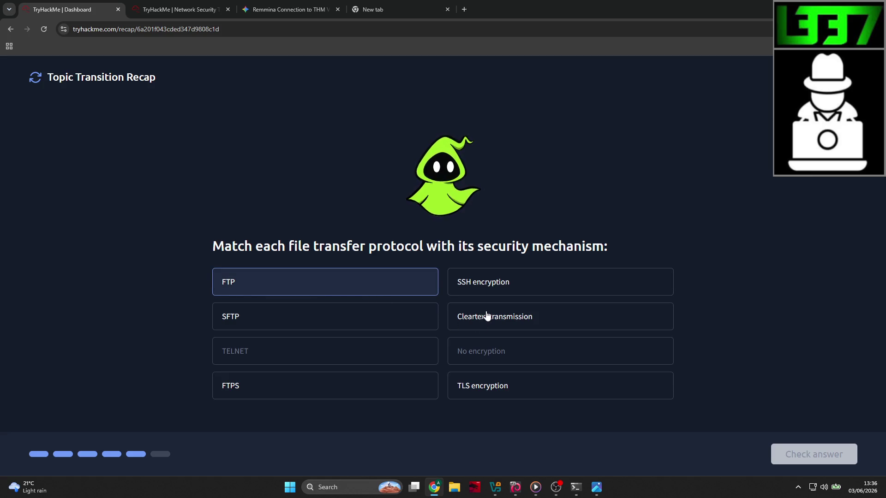
click(485, 316)
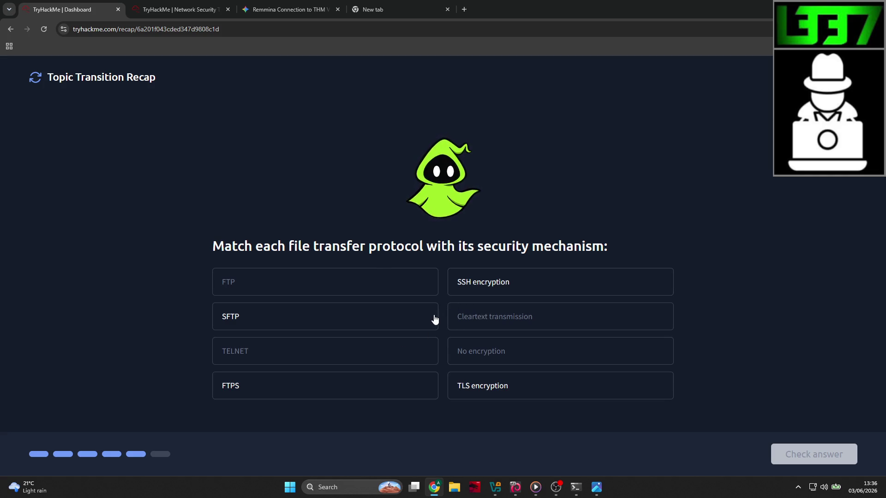
click(336, 396)
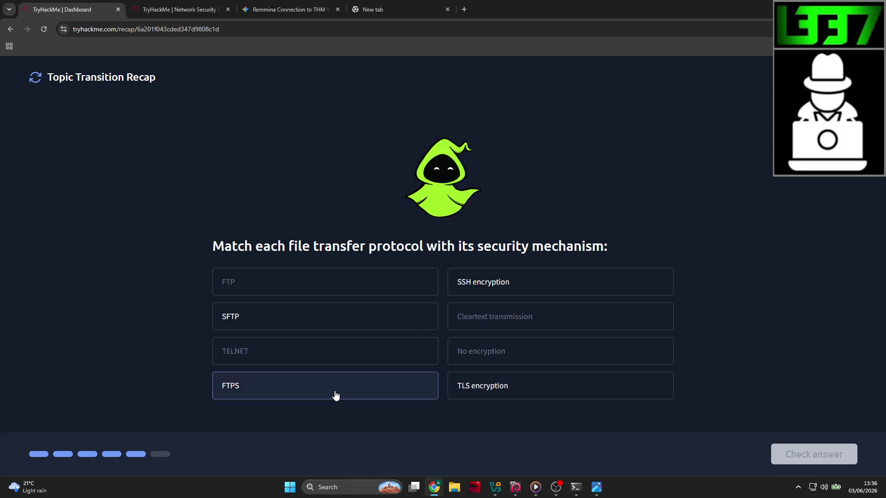
click(470, 389)
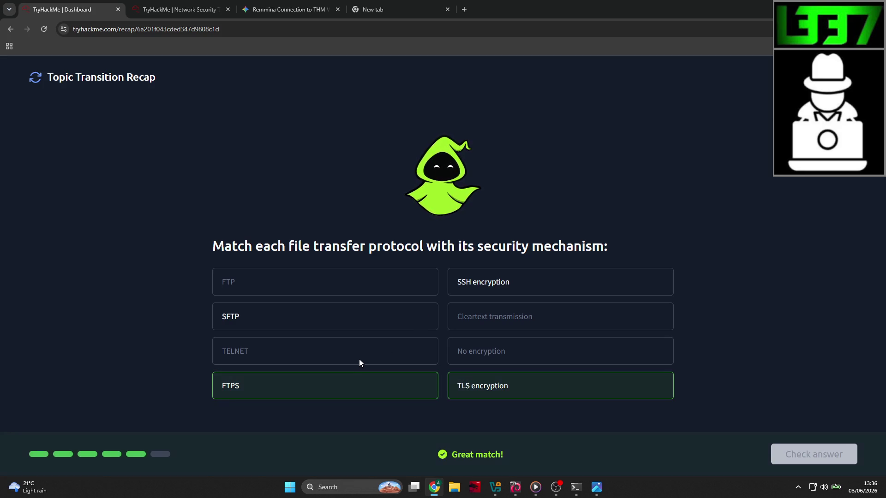
click(353, 322)
click(479, 289)
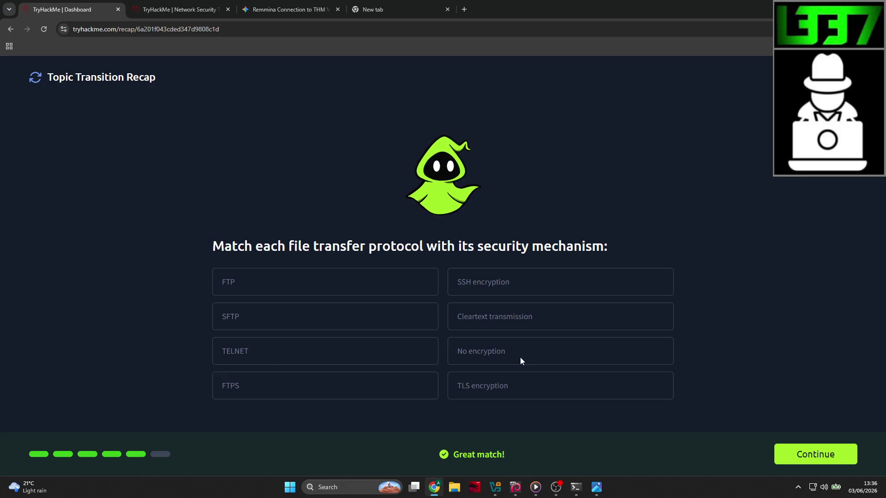
click(799, 449)
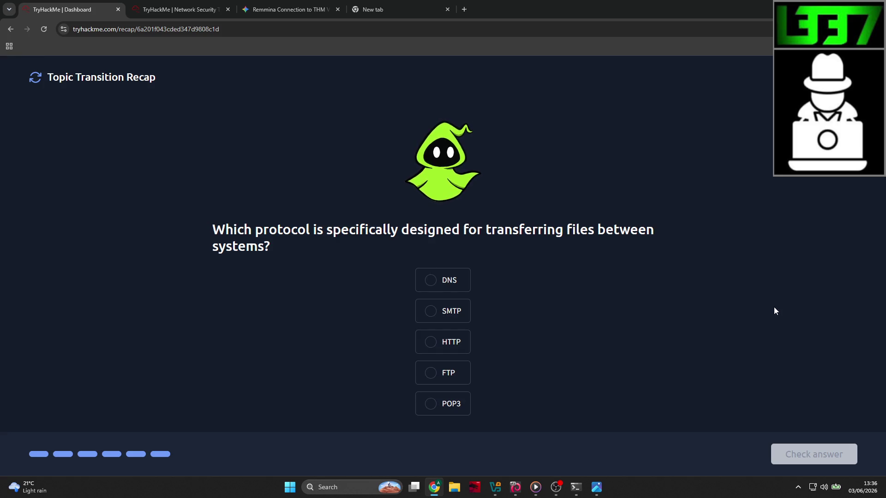
Answer FTP, then continue past the 48-point and Platinum League screens to the next room
click(426, 374)
click(811, 457)
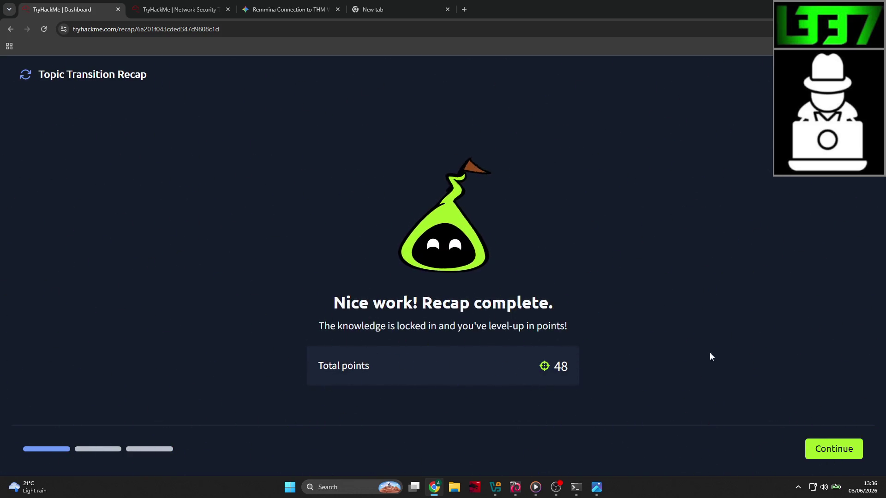
click(828, 455)
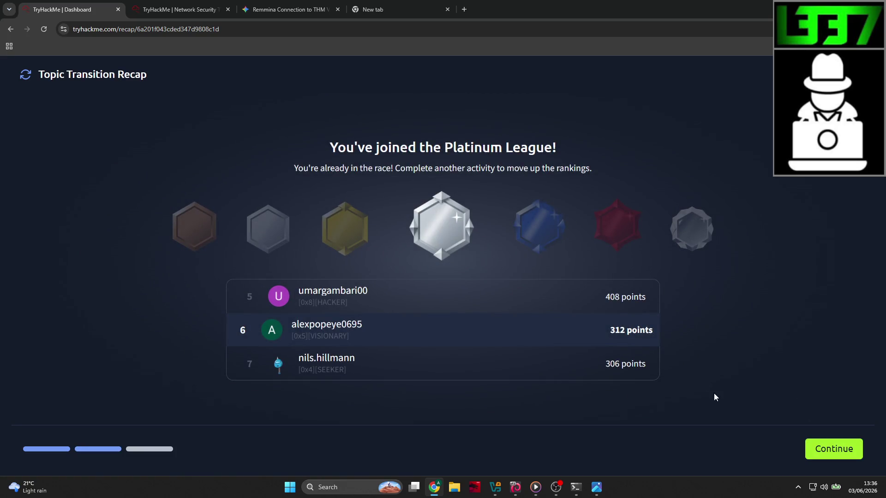
click(836, 450)
right_click(686, 299)
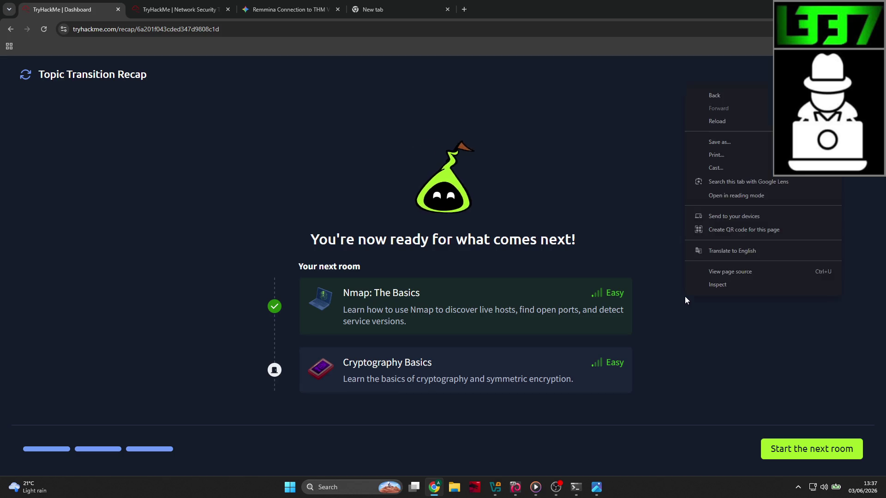
click(685, 299)
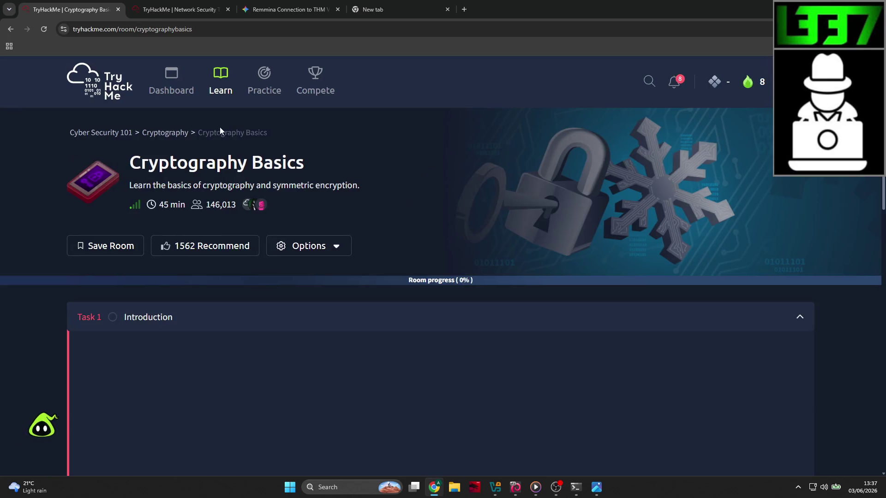
Scroll through the Cryptography Basics room page, then go back to the Dashboard
scroll(119, 124, down, 4)
scroll(119, 121, down, 4)
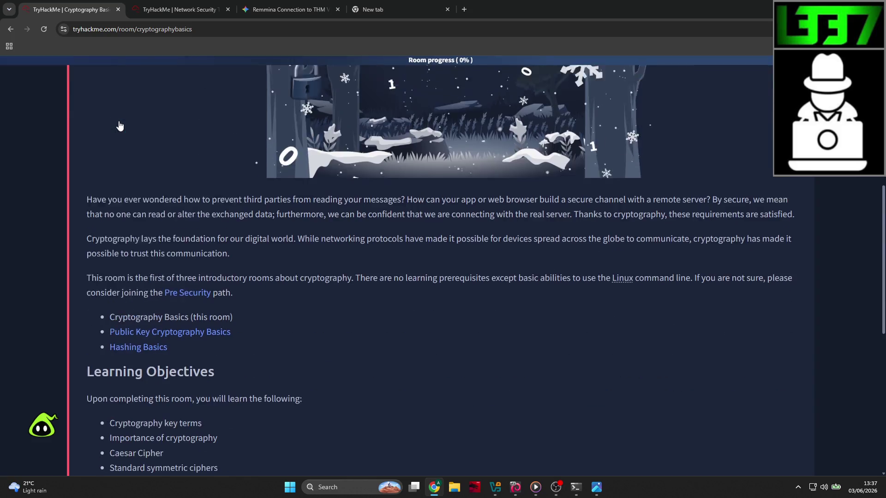
scroll(119, 119, down, 2)
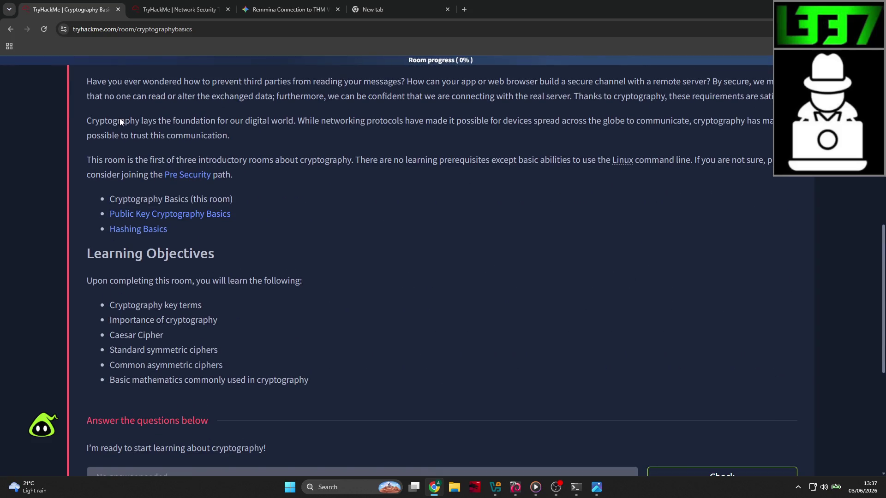
scroll(120, 119, up, 10)
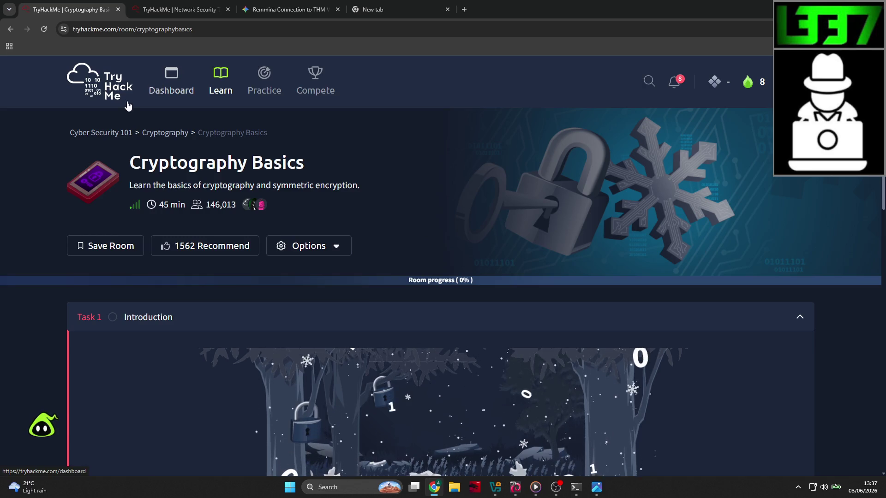
scroll(76, 126, down, 2)
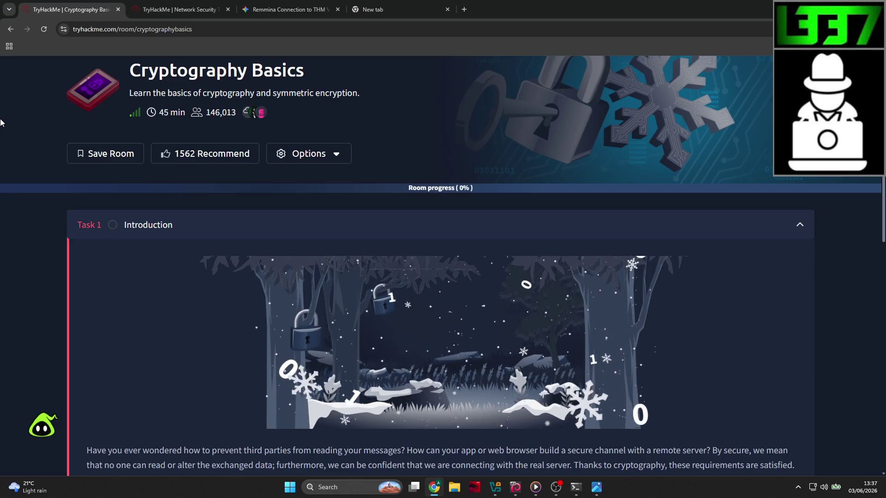
scroll(62, 132, up, 2)
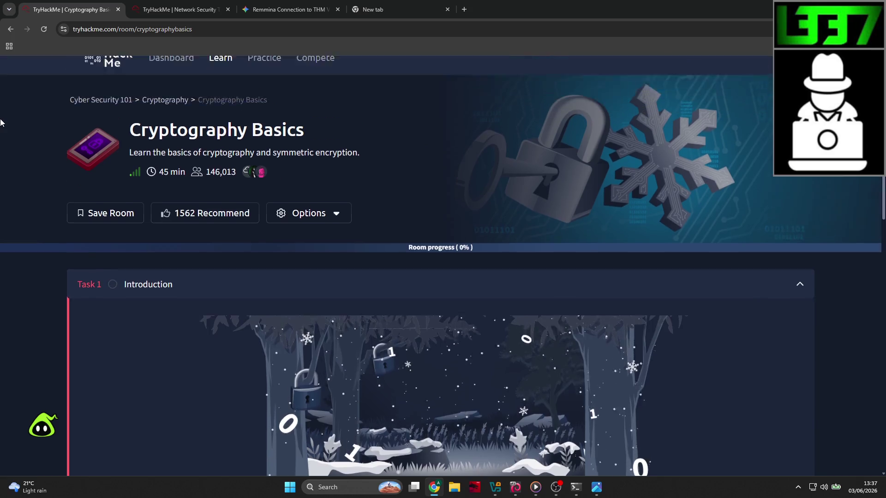
click(171, 83)
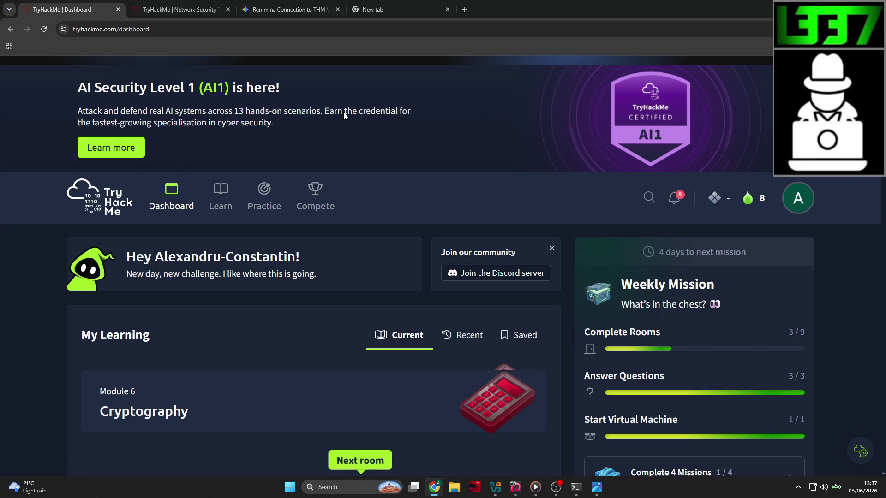
Open the account profile page from the avatar menu
scroll(299, 120, down, 3)
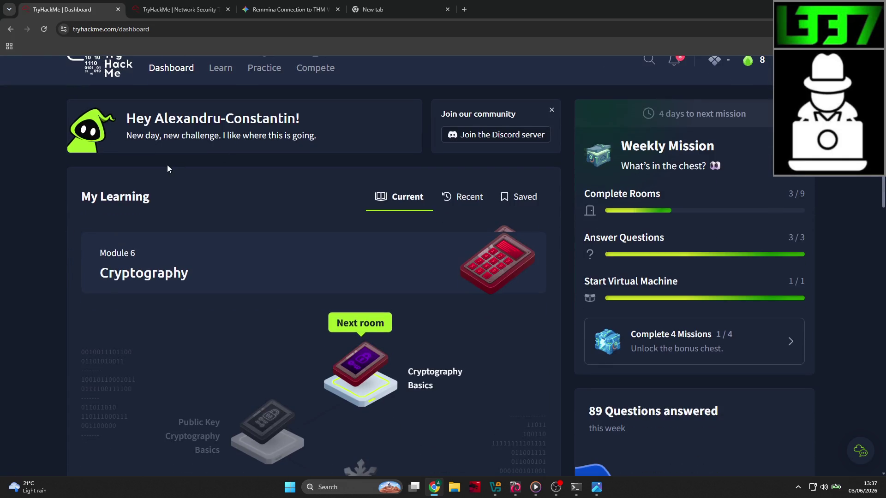
scroll(300, 157, up, 4)
click(803, 240)
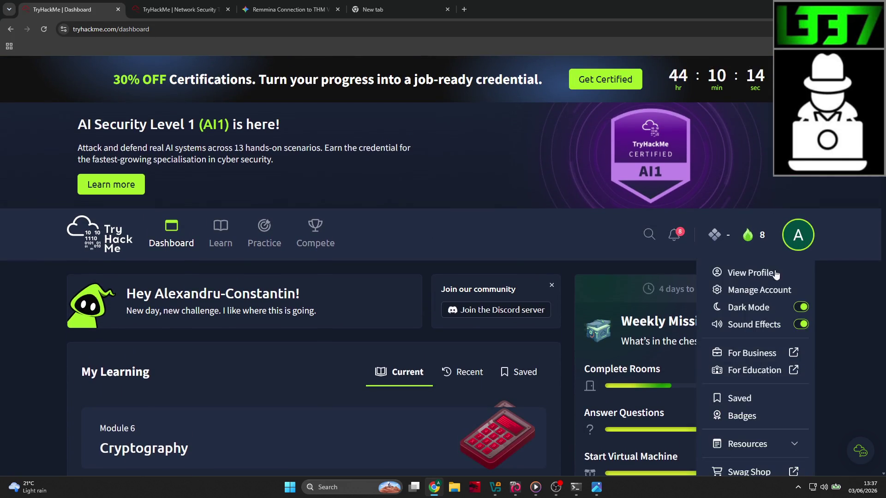
click(757, 274)
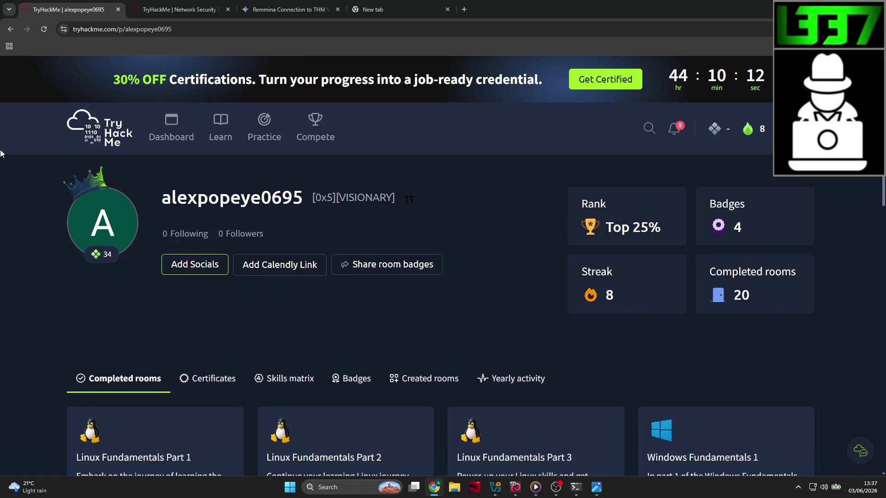
Browse completed rooms page 2, then return to page 1
scroll(1, 153, down, 15)
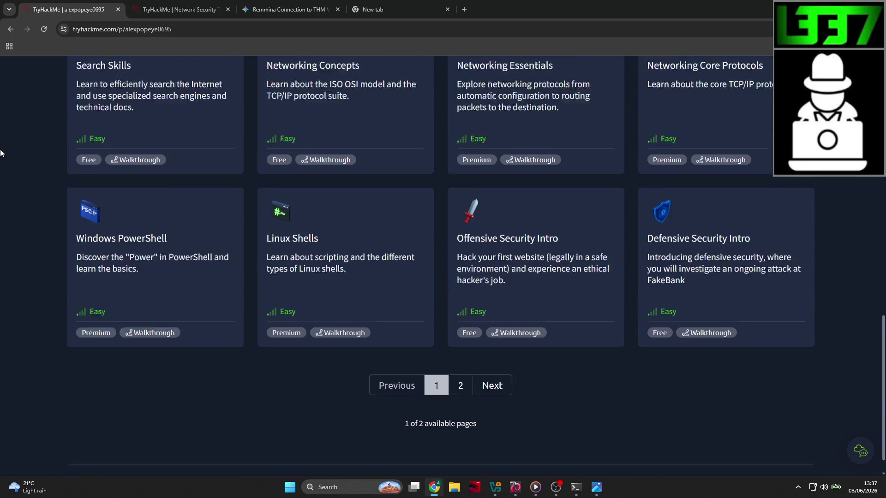
scroll(1, 153, down, 1)
click(460, 357)
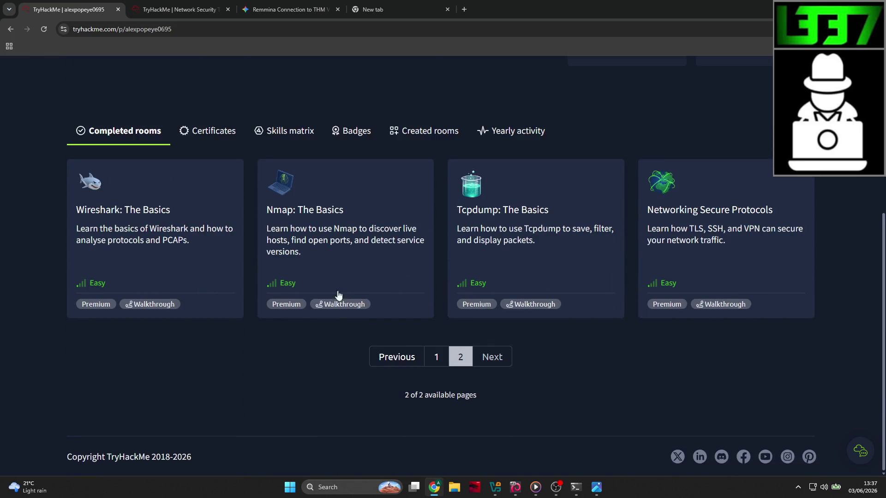
click(436, 358)
Show the profile's badges and open, then close, the badge sharing window
click(351, 131)
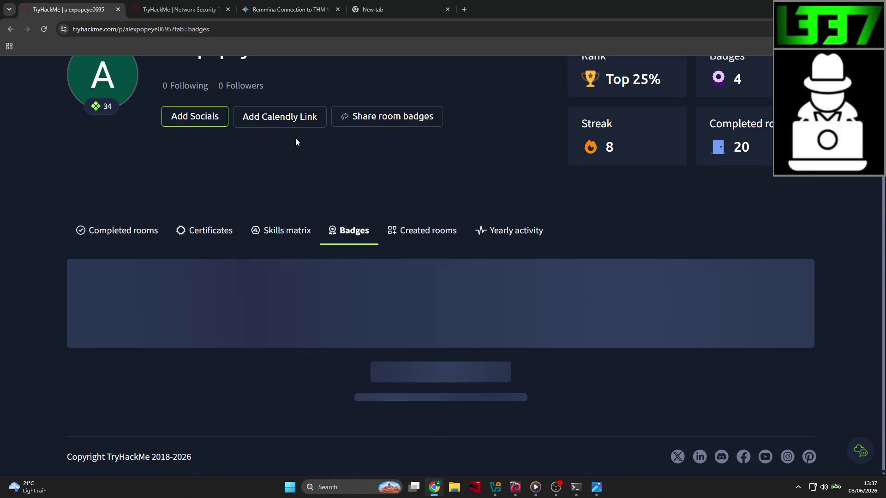
scroll(20, 158, down, 2)
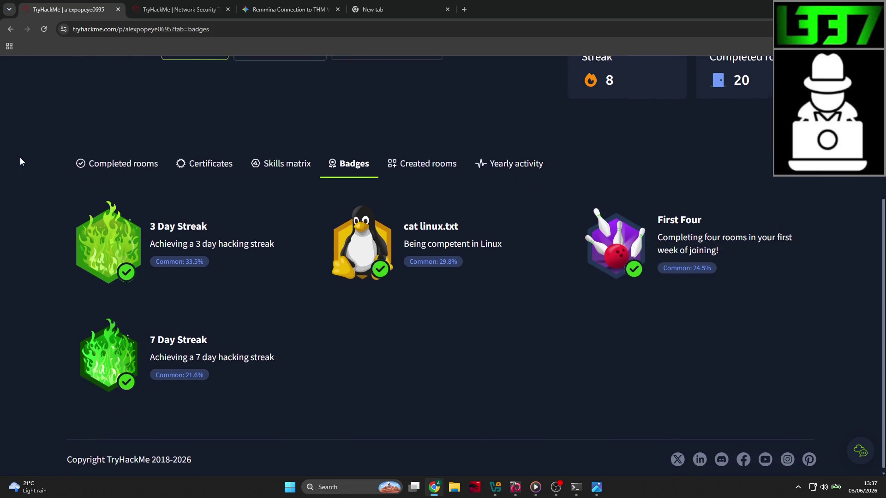
scroll(20, 156, up, 5)
scroll(220, 278, down, 3)
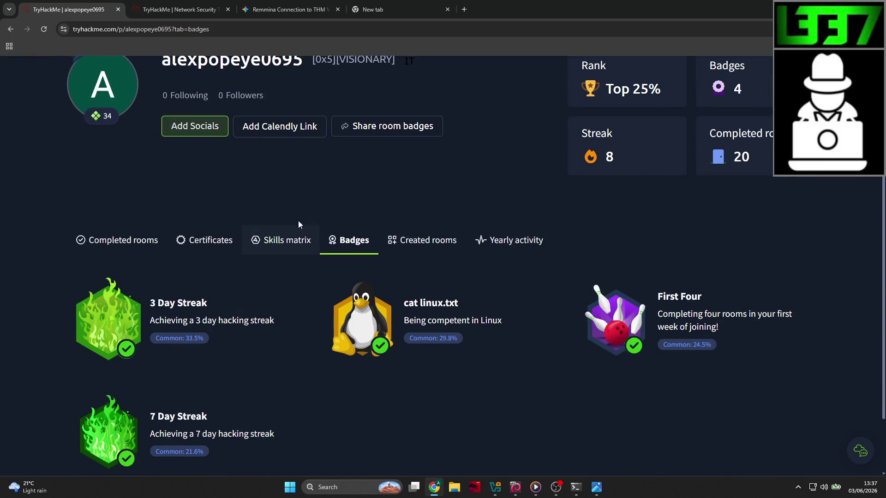
click(396, 121)
click(408, 273)
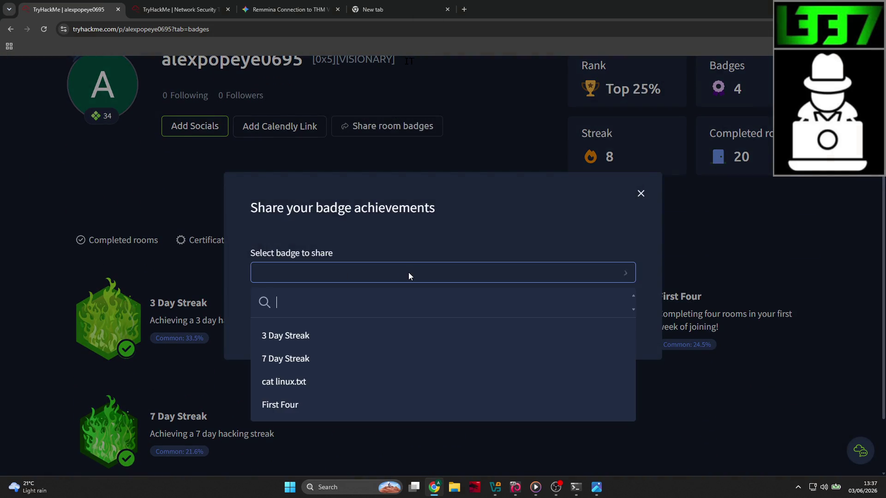
click(604, 201)
click(639, 195)
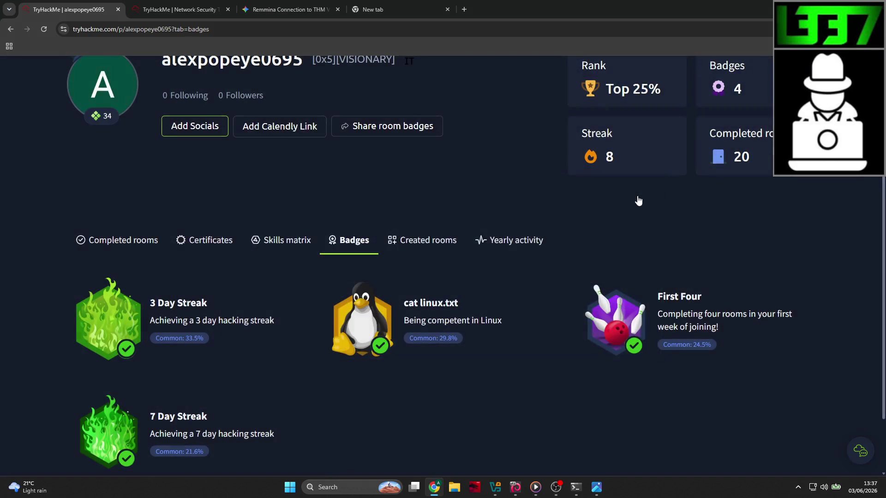
View the Skills matrix and Certificates tabs, ending on Completed rooms
scroll(461, 258, down, 2)
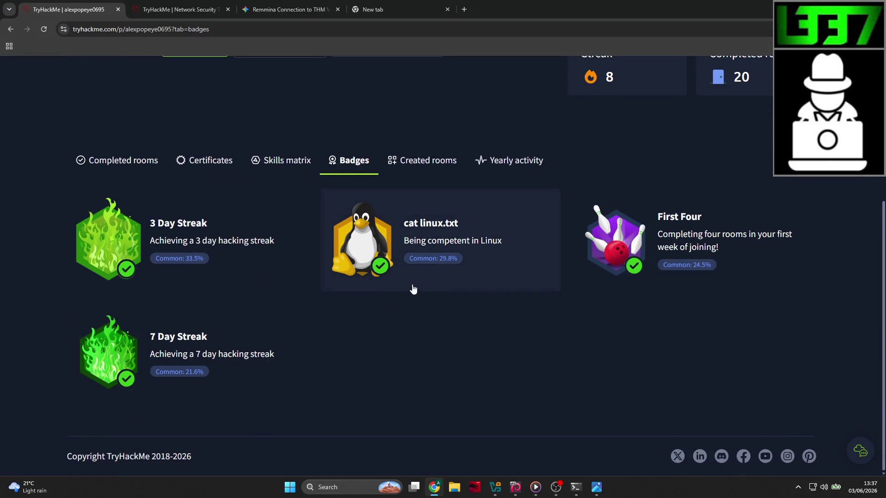
click(295, 164)
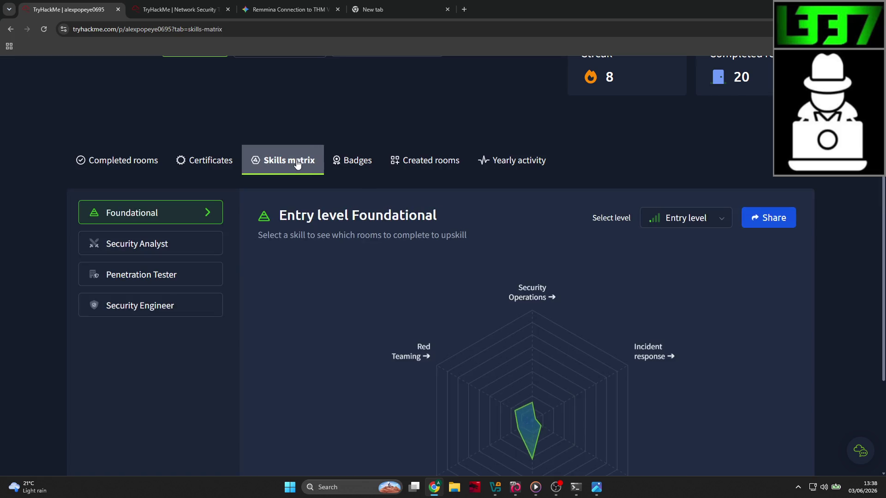
click(200, 167)
click(115, 162)
scroll(181, 276, up, 5)
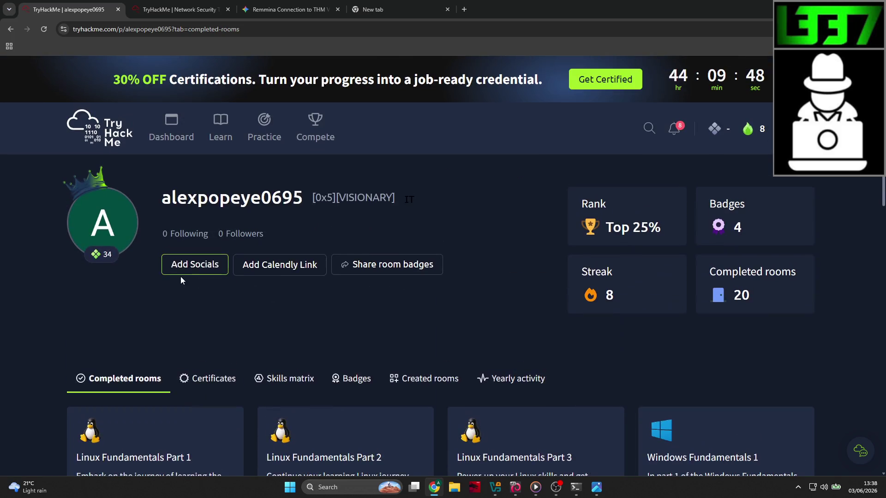
scroll(170, 235, down, 5)
scroll(140, 292, up, 5)
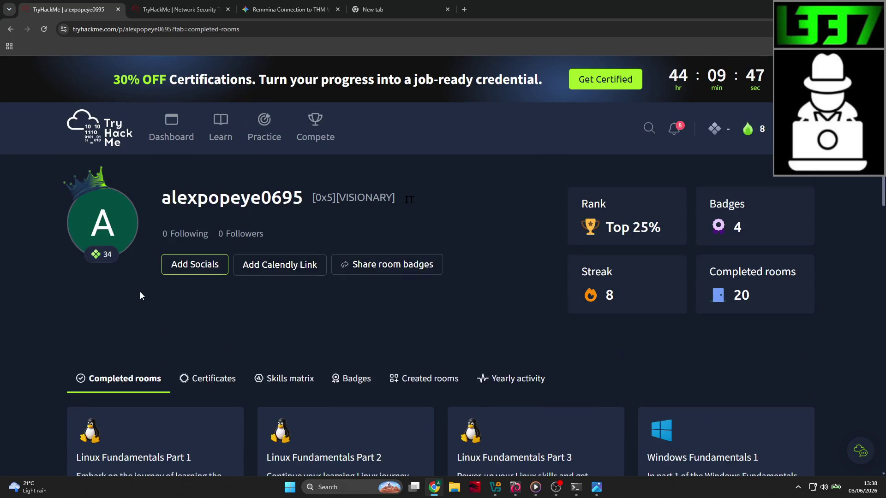
Return to the dashboard and scroll down through it
click(173, 131)
scroll(227, 225, down, 8)
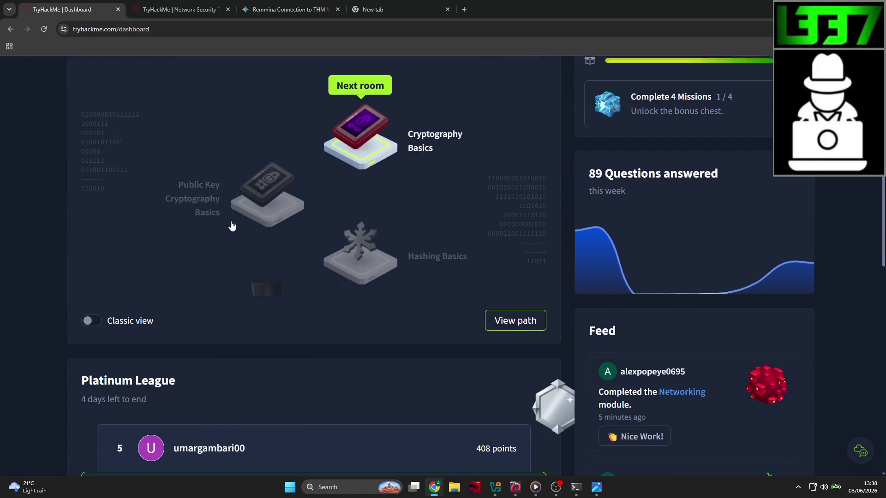
scroll(312, 210, up, 10)
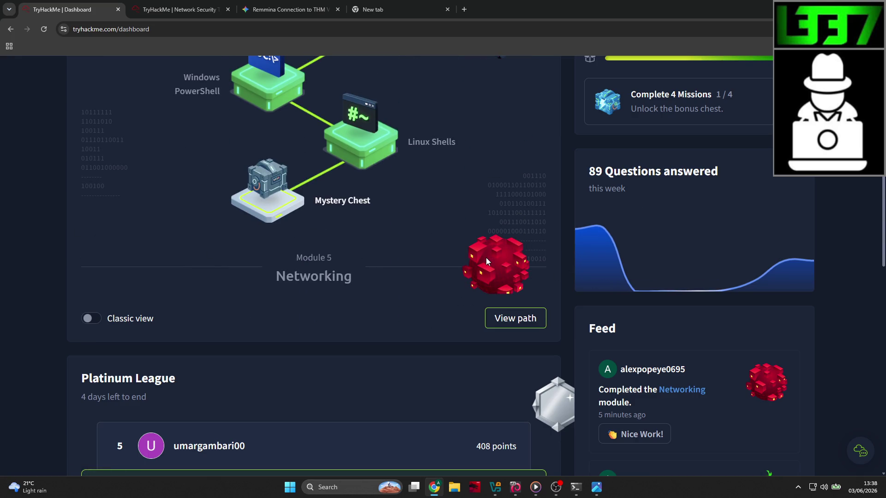
scroll(63, 257, down, 4)
scroll(67, 257, down, 1)
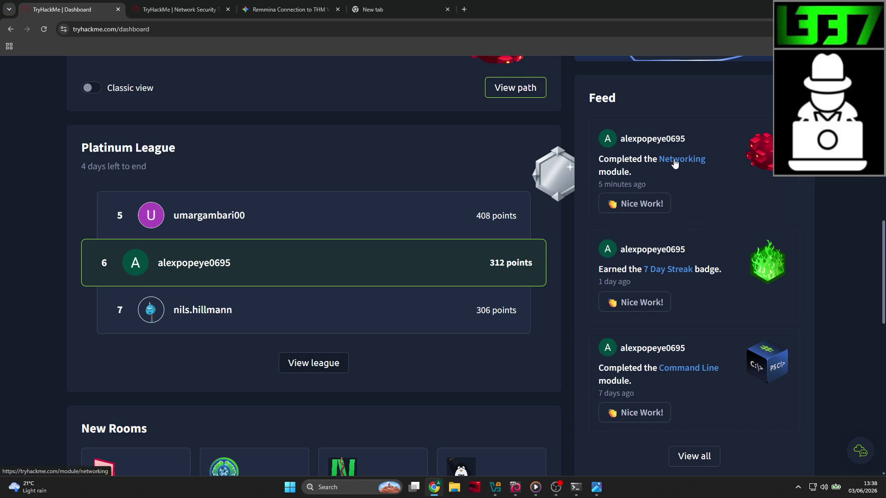
scroll(678, 277, down, 2)
scroll(662, 328, down, 1)
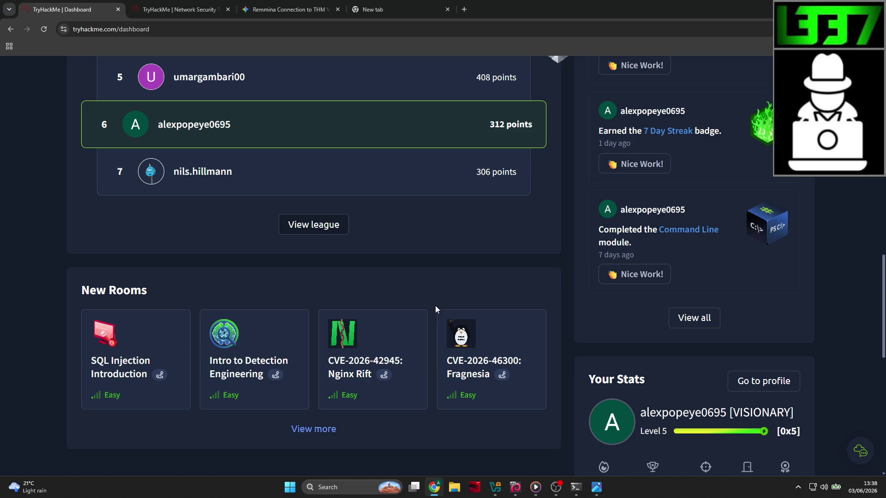
scroll(508, 284, down, 3)
scroll(544, 285, up, 2)
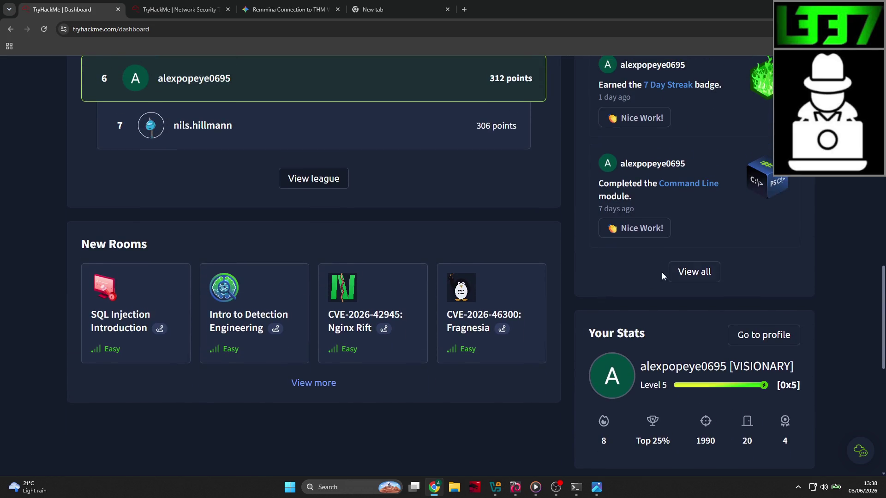
Open the full activity feed with View all and scroll through it
click(694, 271)
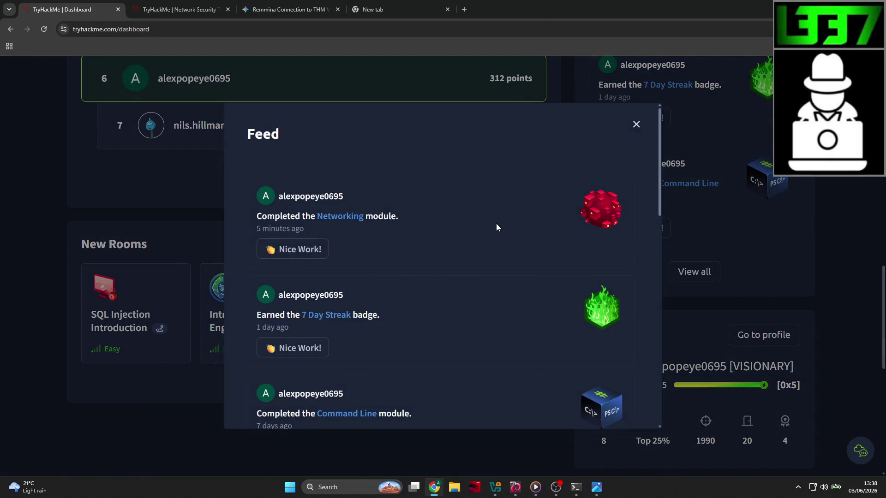
scroll(497, 227, down, 5)
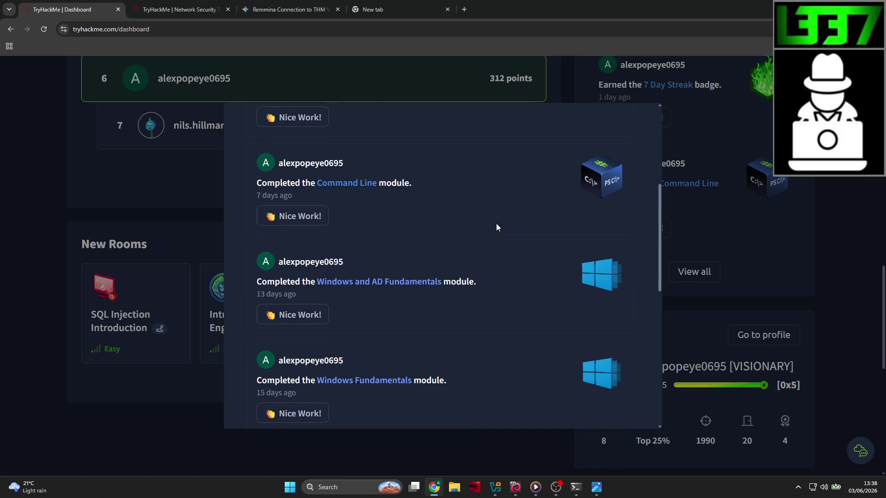
scroll(496, 227, down, 5)
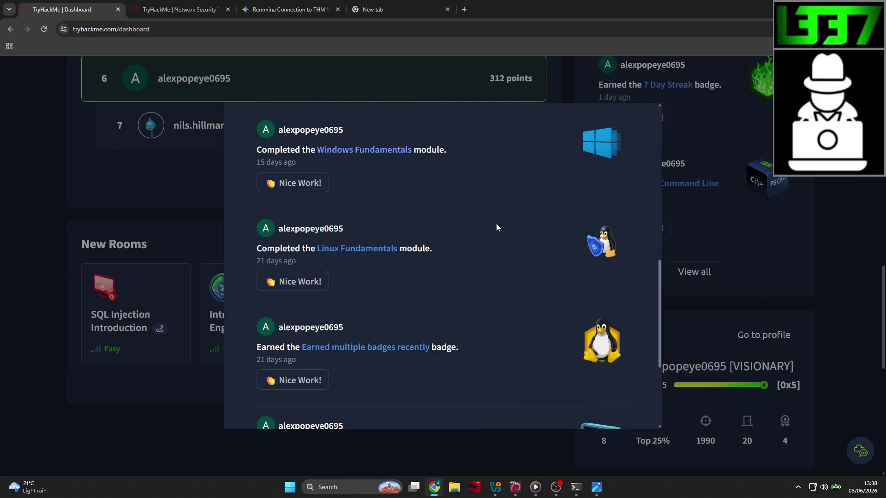
scroll(496, 227, down, 3)
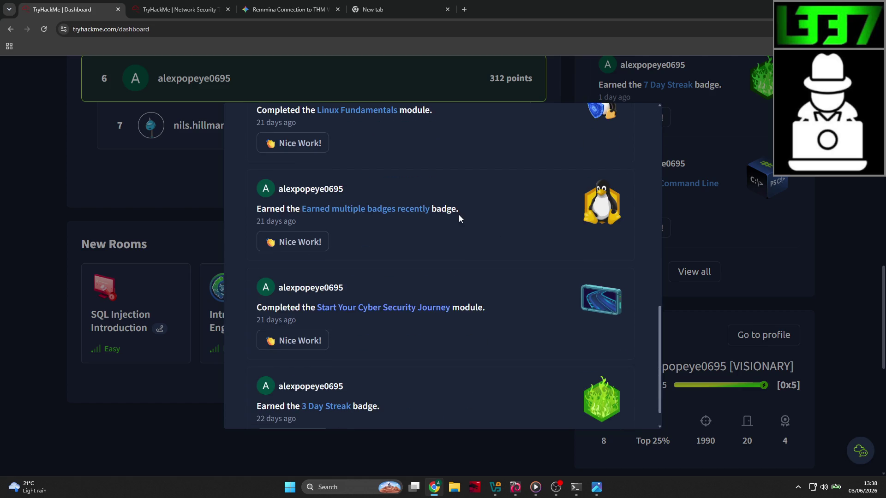
scroll(459, 214, down, 1)
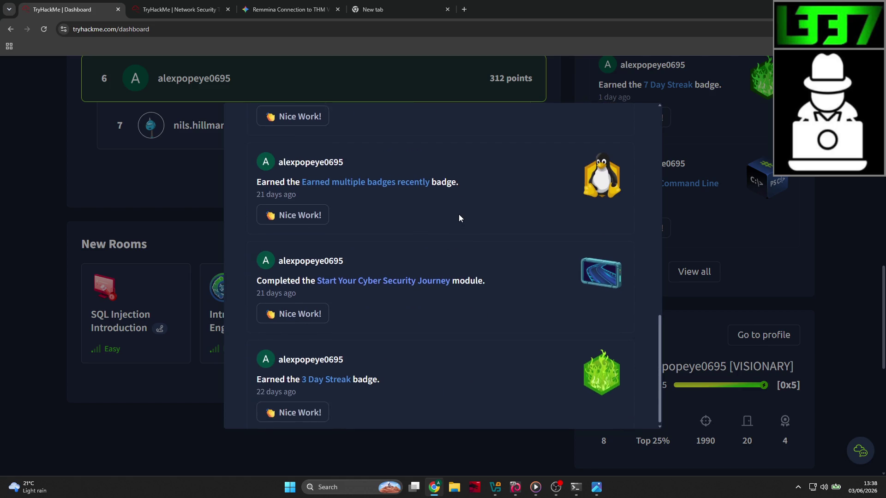
scroll(466, 270, up, 15)
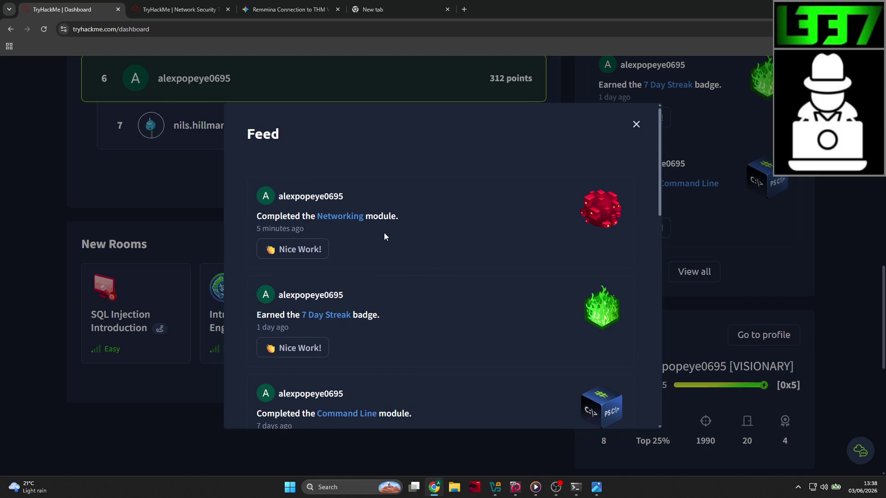
Open the Networking module page, then go back to the top of the dashboard
click(346, 217)
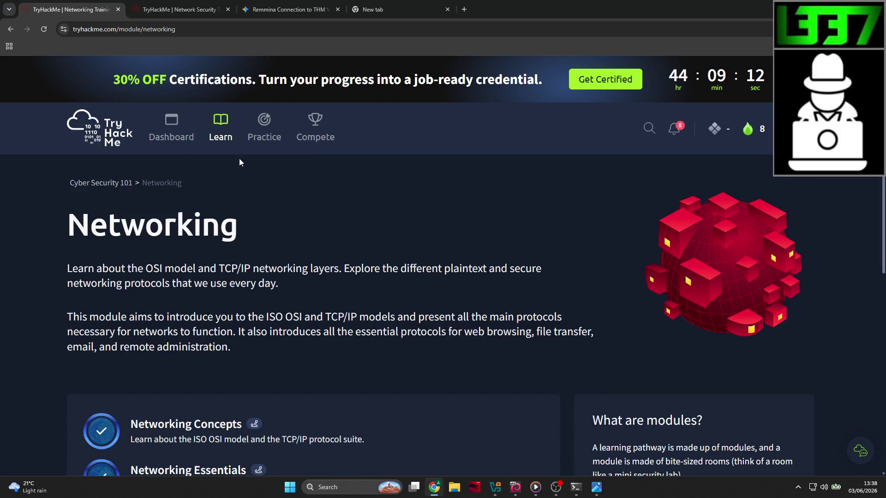
key(alt+Left)
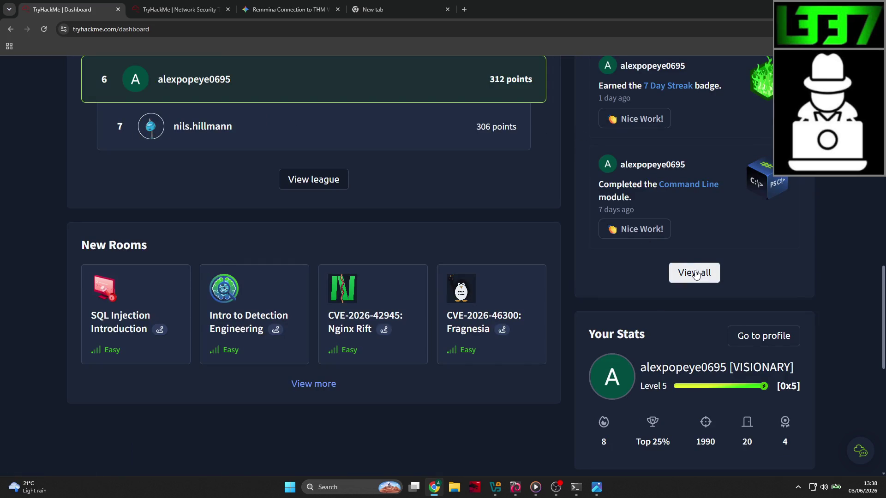
scroll(696, 273, up, 15)
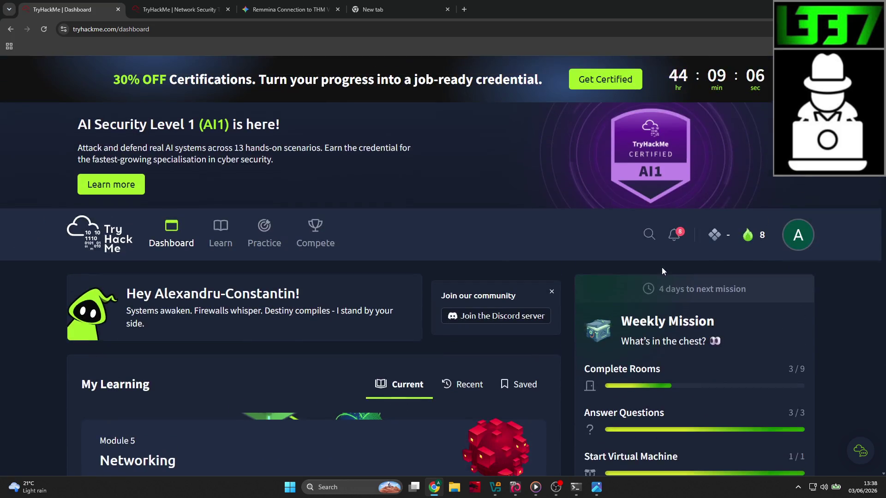
Open the account profile and switch from Badges back to Completed rooms
click(798, 235)
click(750, 327)
scroll(238, 267, down, 3)
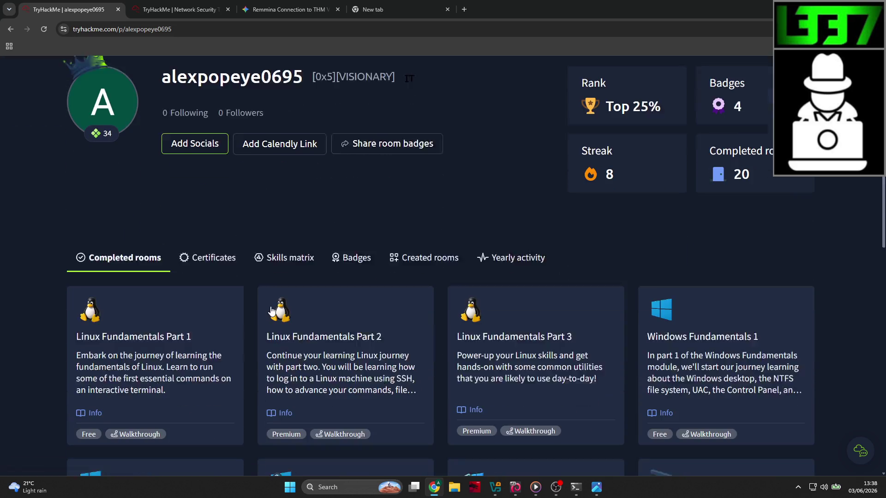
click(352, 240)
scroll(320, 196, down, 2)
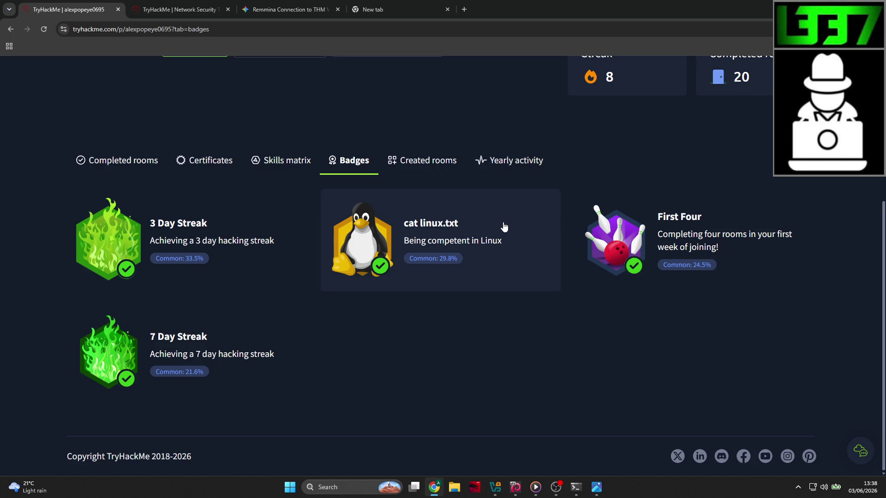
click(138, 164)
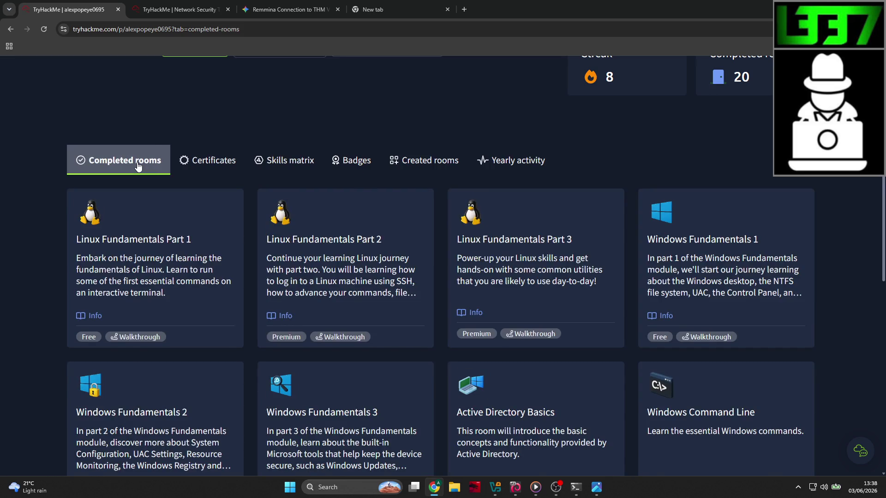
Scroll the completed rooms, recheck Badges, then return to the Dashboard
scroll(138, 165, down, 5)
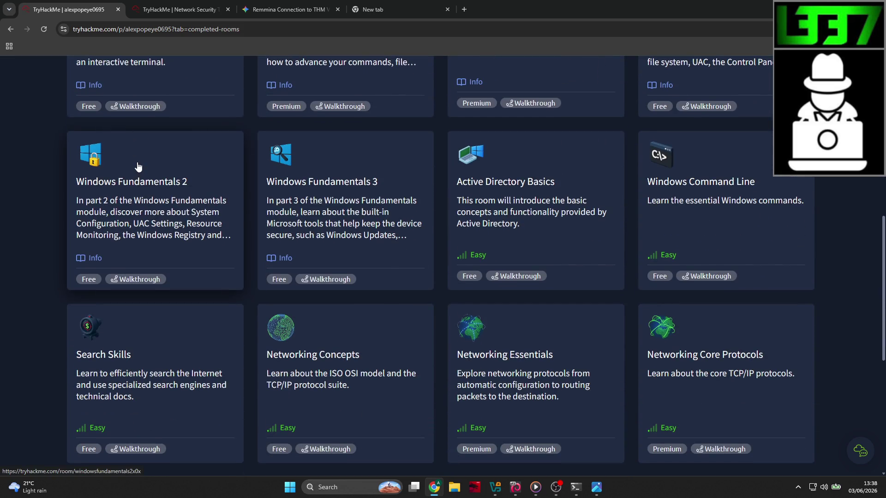
scroll(137, 165, down, 5)
scroll(138, 166, up, 2)
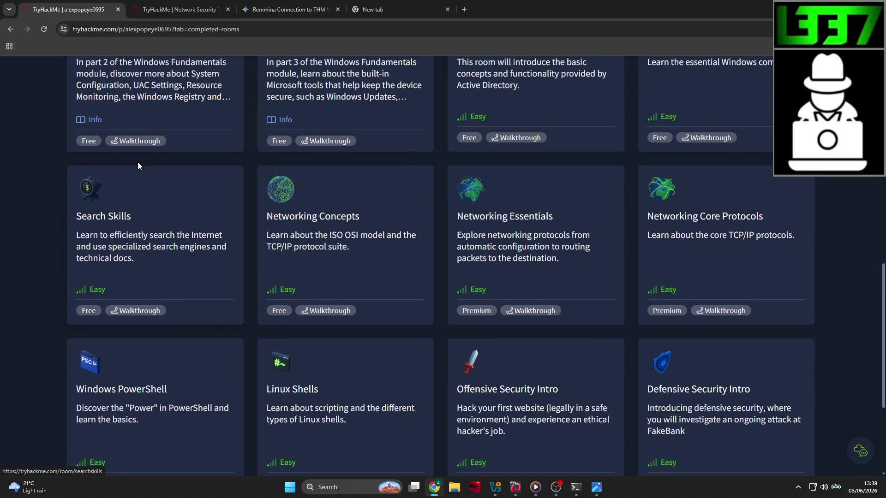
scroll(138, 166, up, 7)
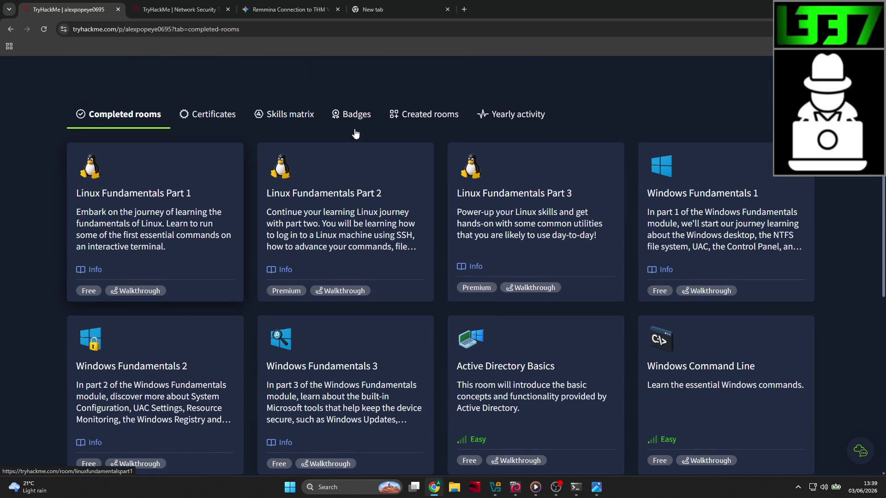
click(334, 121)
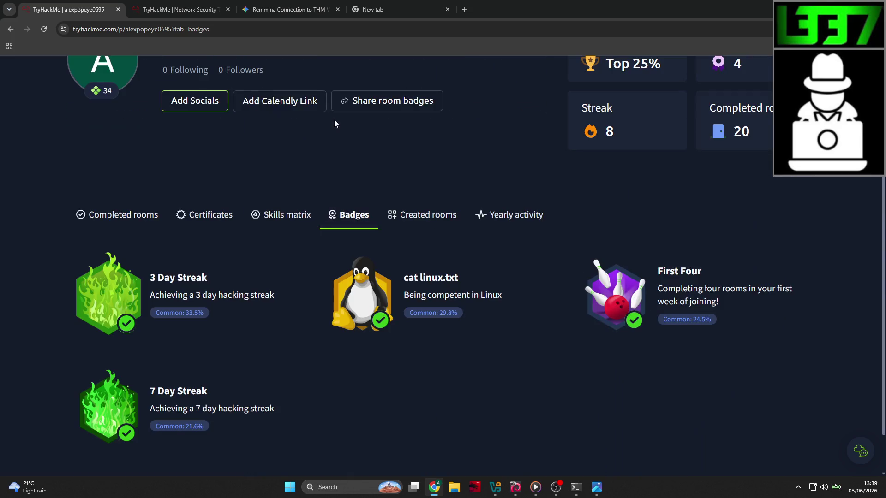
click(114, 214)
scroll(71, 212, down, 4)
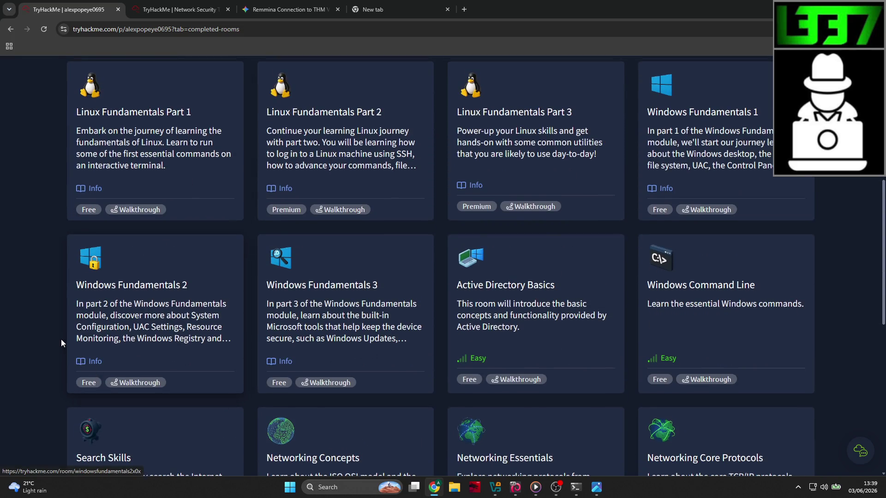
scroll(61, 342, up, 2)
scroll(110, 289, up, 5)
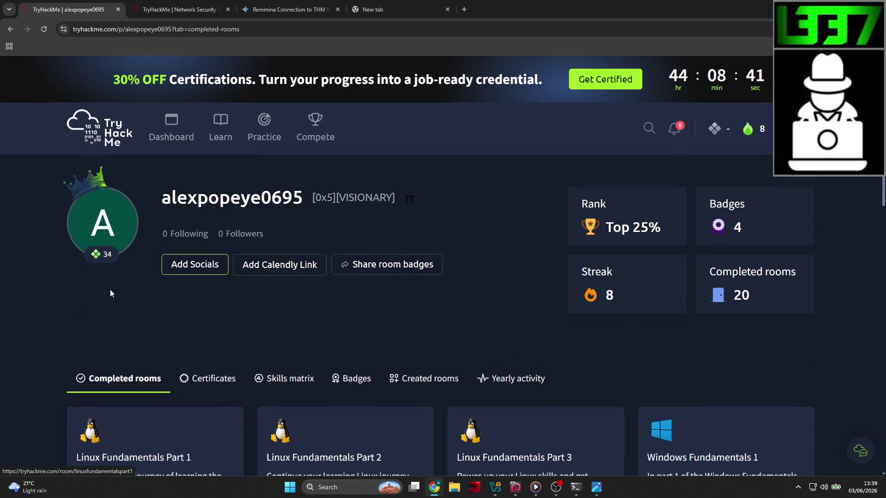
click(171, 138)
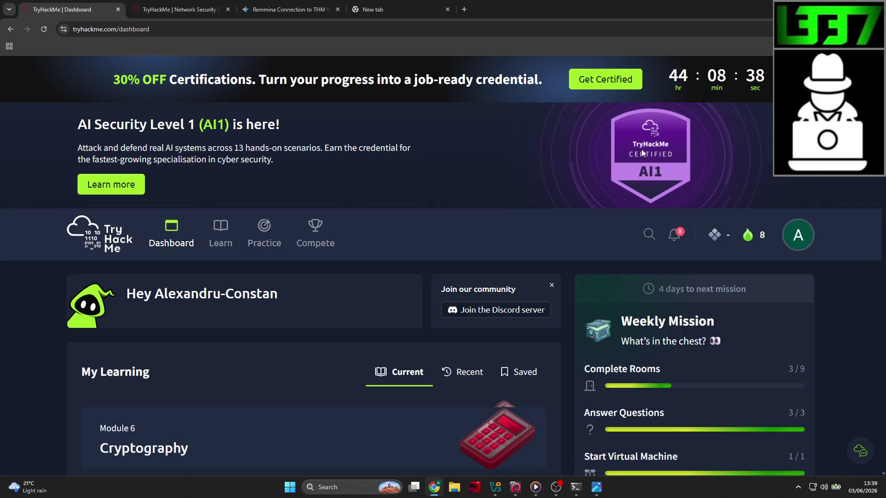
click(798, 131)
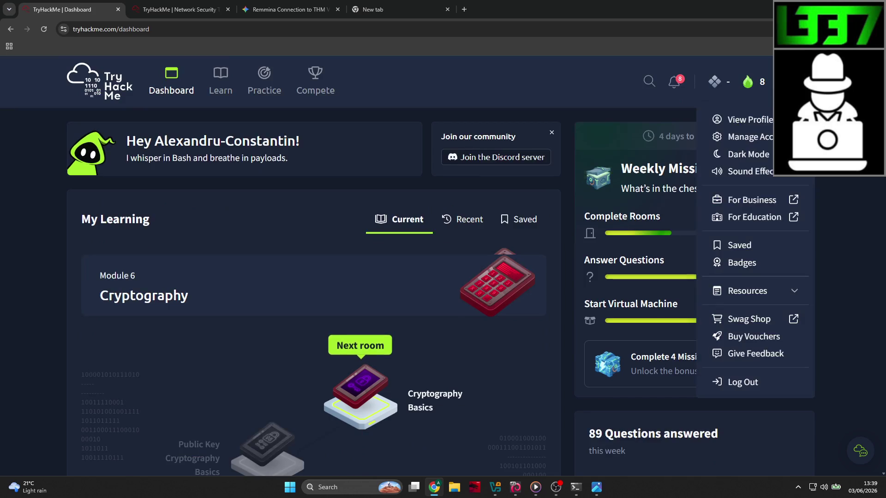
click(748, 119)
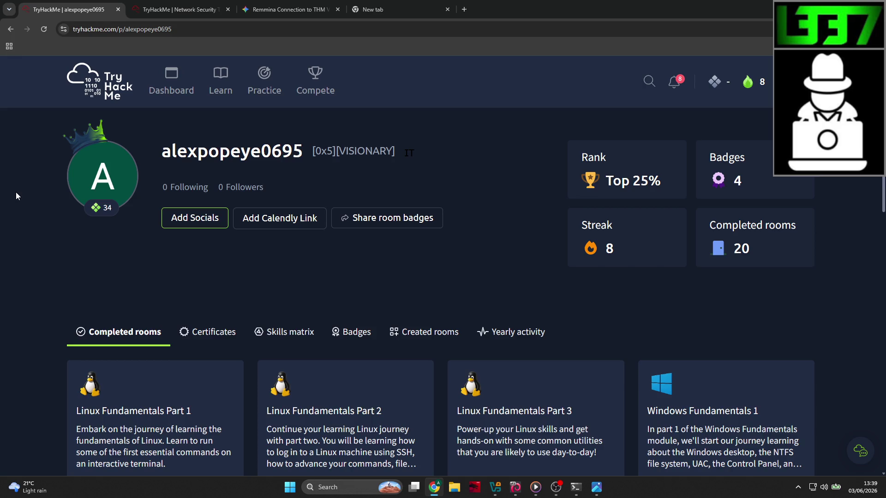
click(672, 87)
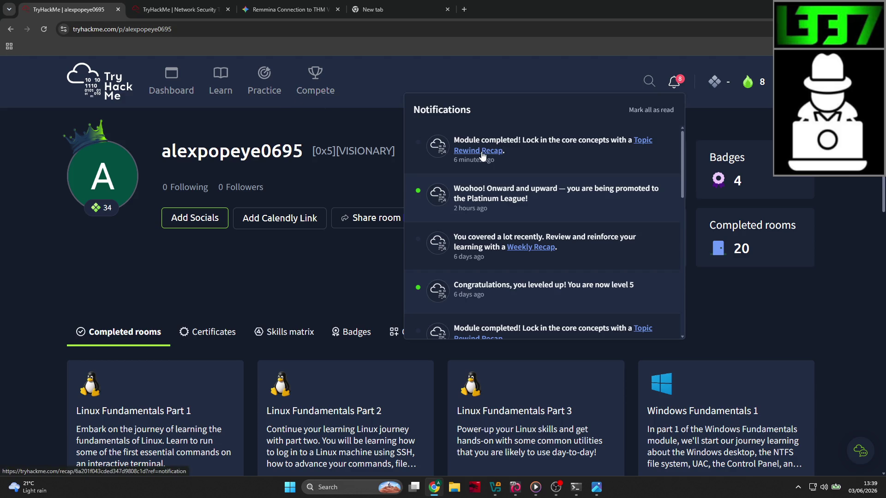
scroll(483, 156, down, 1)
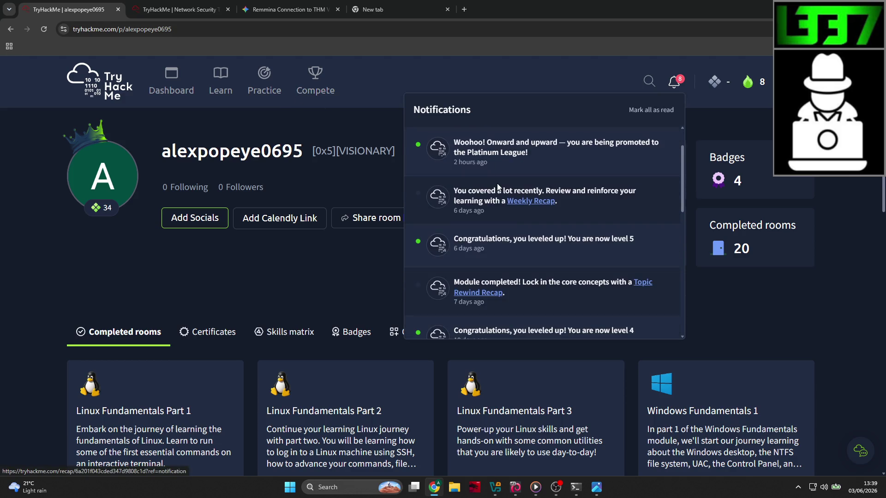
click(519, 202)
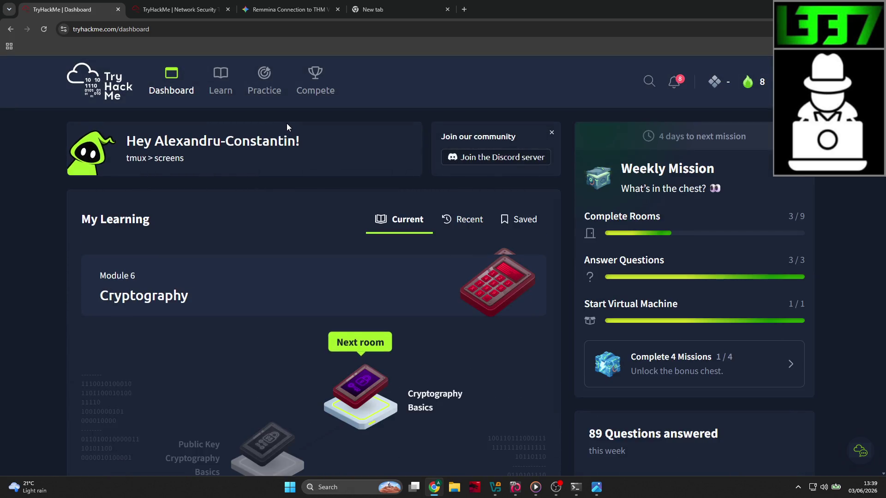
Open Weekly Leagues and scroll the Platinum League standings to the promotion zone and back
mouse_move(315, 88)
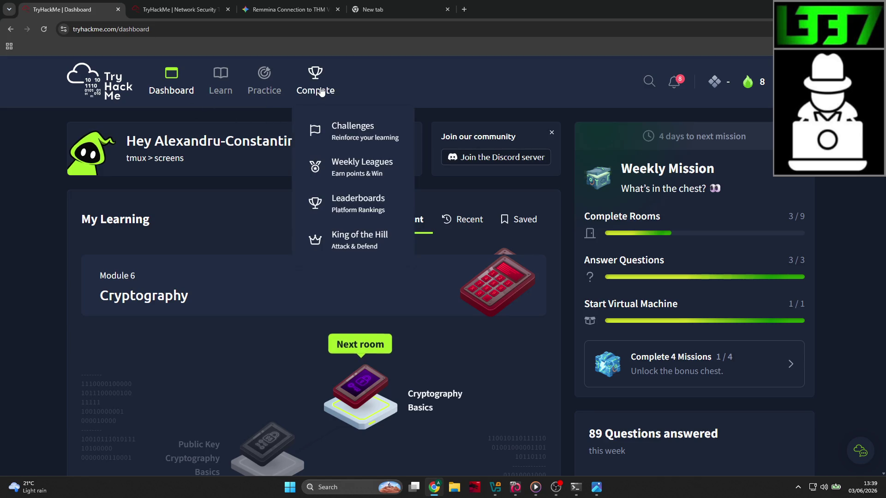
click(360, 166)
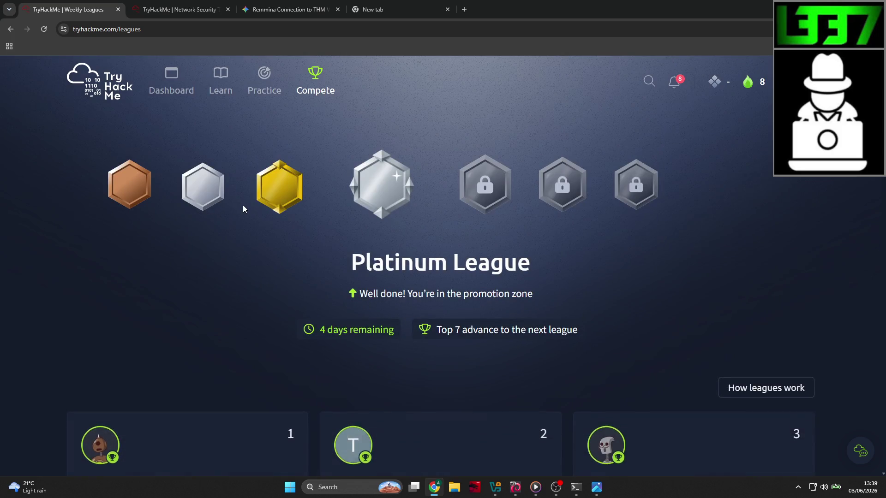
scroll(243, 205, down, 3)
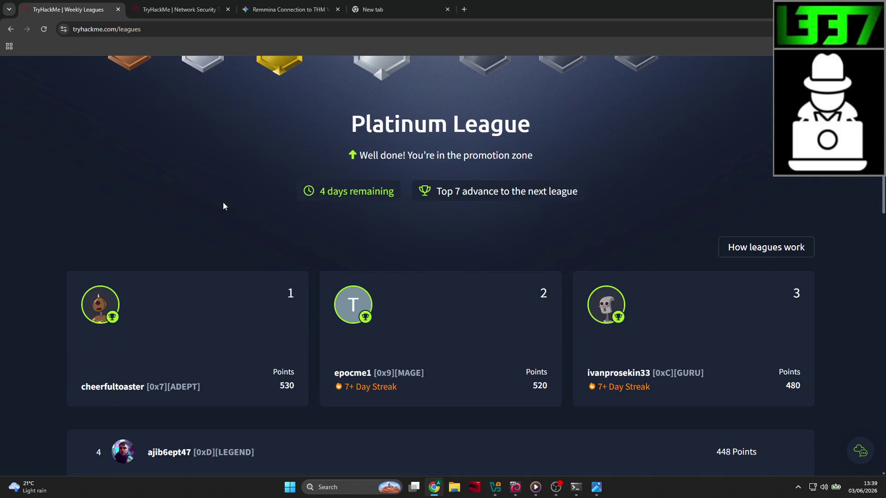
scroll(224, 203, down, 6)
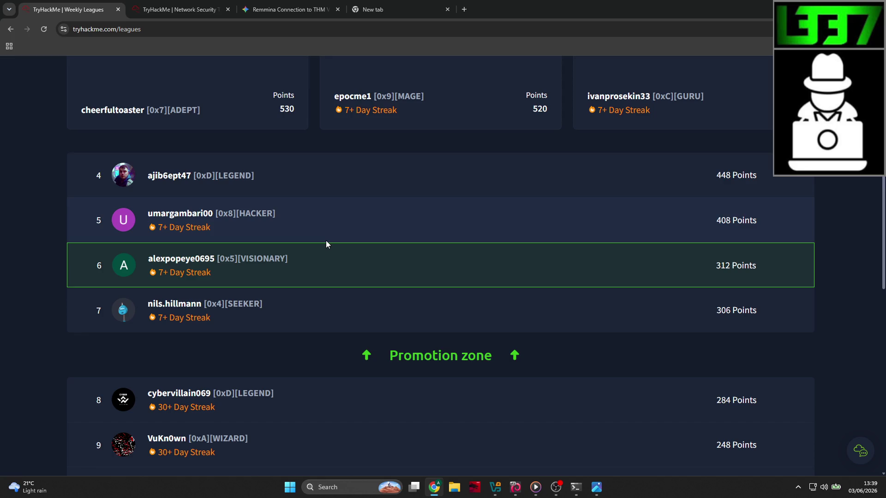
scroll(326, 245, up, 9)
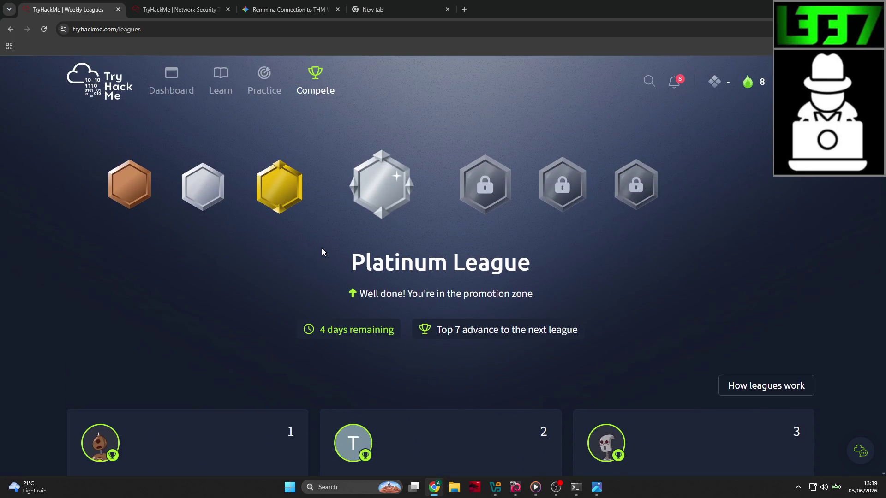
drag(393, 342, 315, 330)
click(365, 278)
Open the SEC1 certification page from the Practice menu's Get certified list
mouse_move(275, 91)
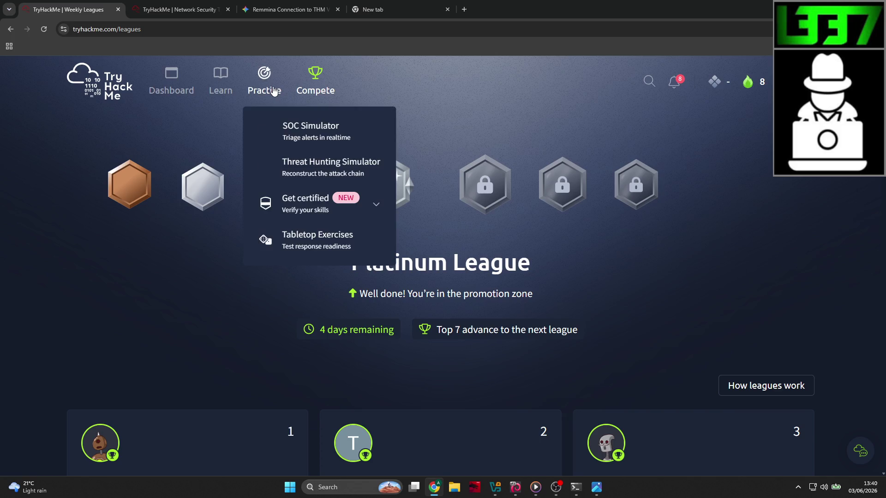
click(303, 208)
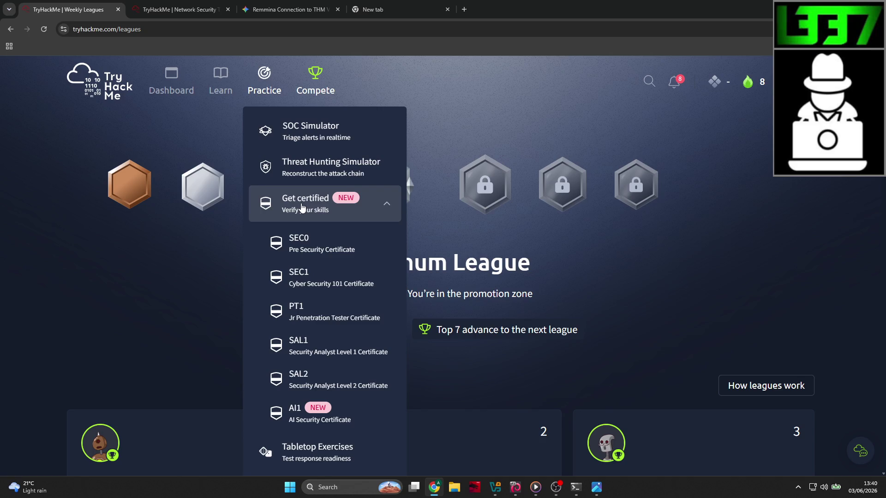
click(360, 288)
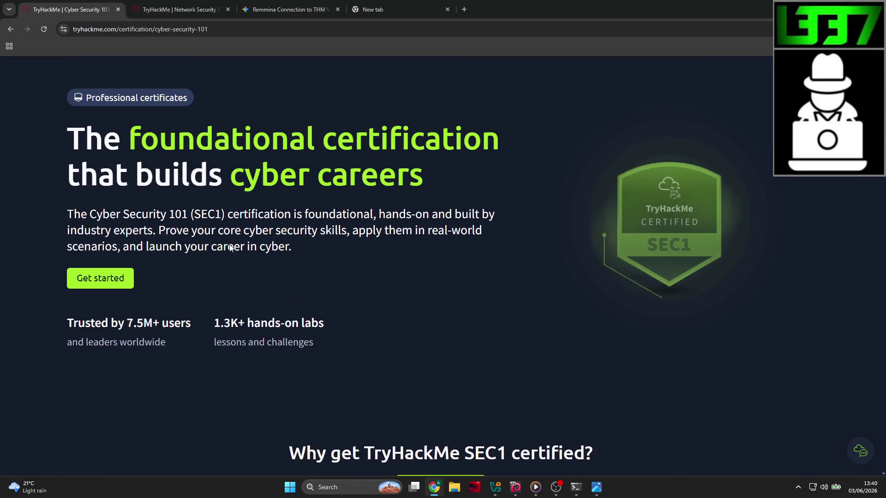
Scroll through the SEC1 page and view its exam details and €74.90 pricing
scroll(230, 247, down, 5)
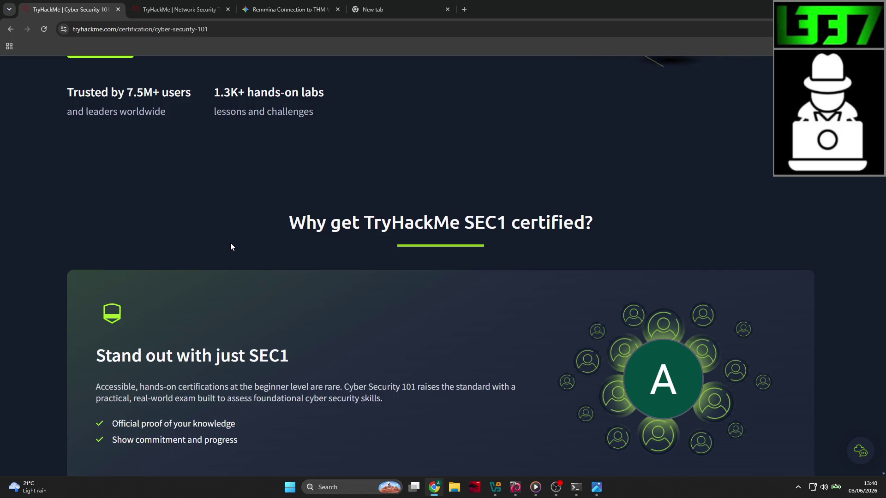
scroll(231, 243, down, 2)
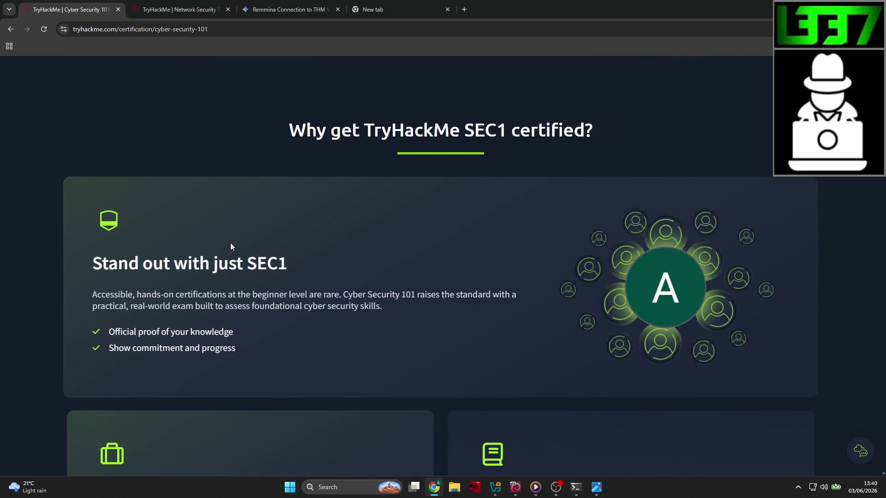
scroll(231, 247, down, 4)
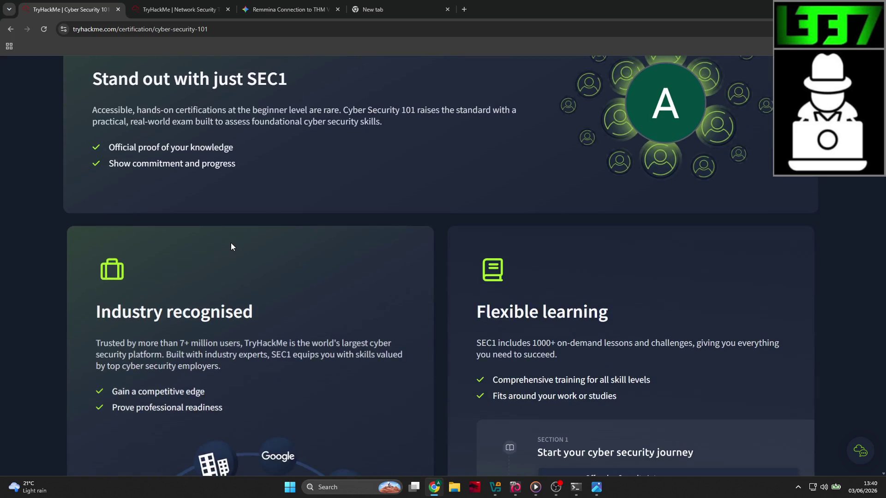
scroll(233, 244, up, 10)
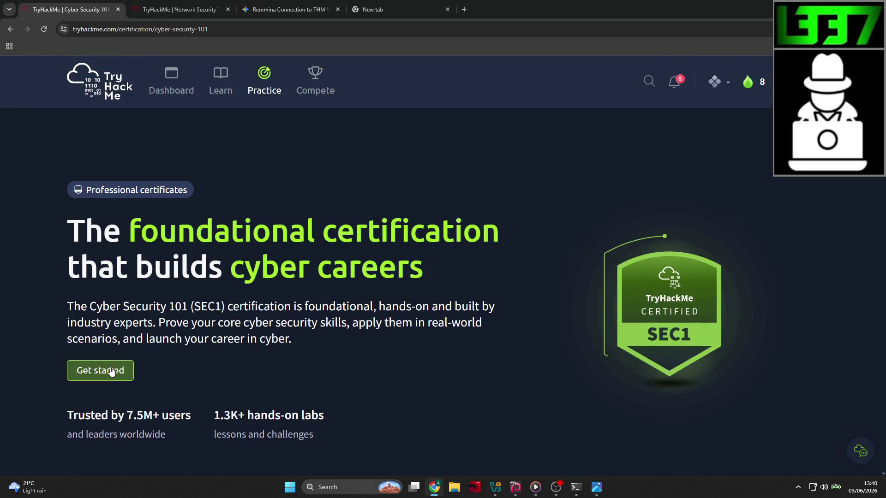
click(111, 371)
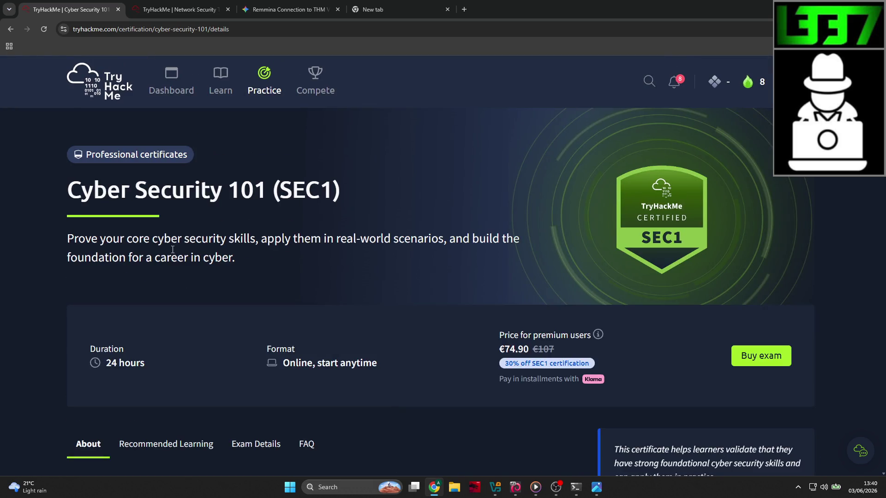
scroll(173, 250, down, 1)
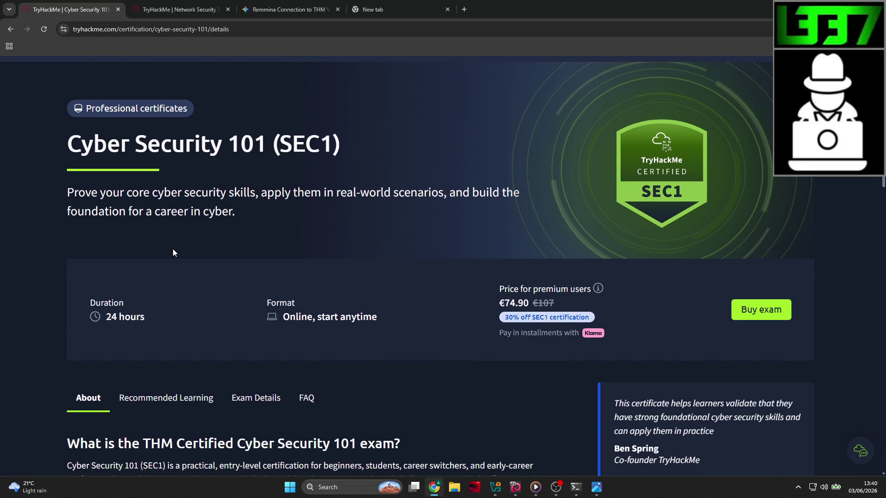
scroll(173, 251, down, 4)
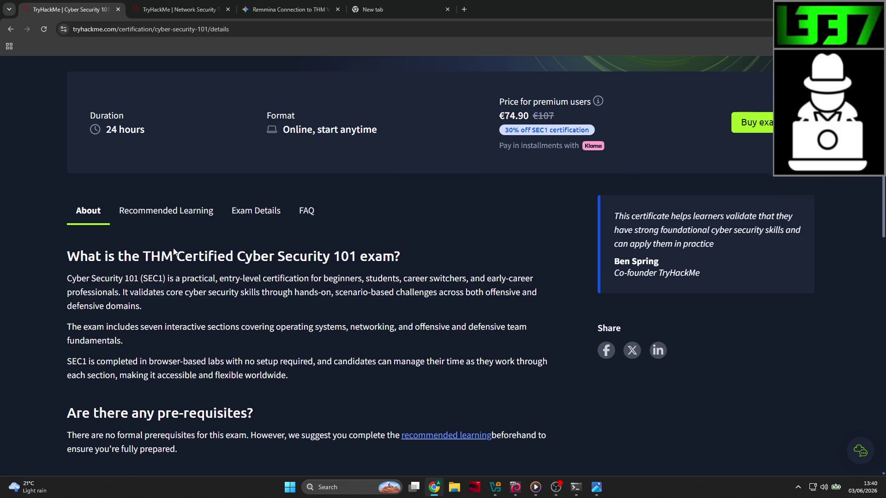
scroll(173, 248, down, 1)
scroll(321, 203, down, 5)
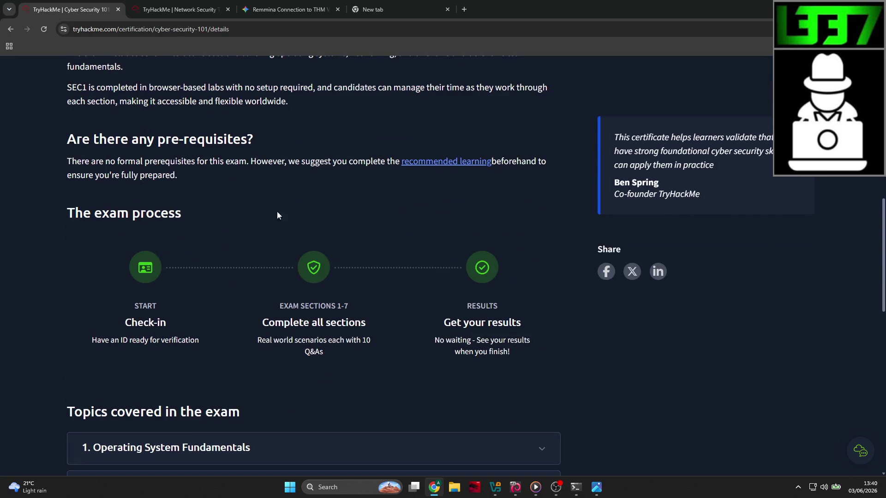
scroll(311, 296, down, 4)
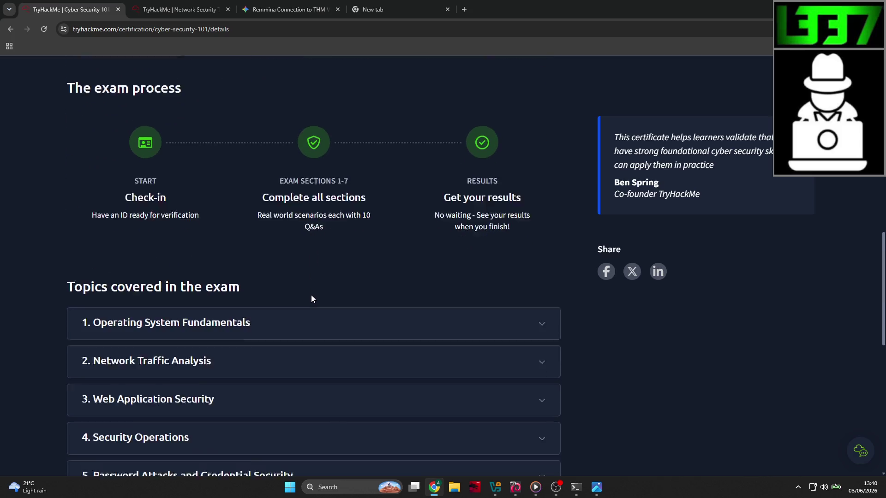
scroll(299, 240, down, 2)
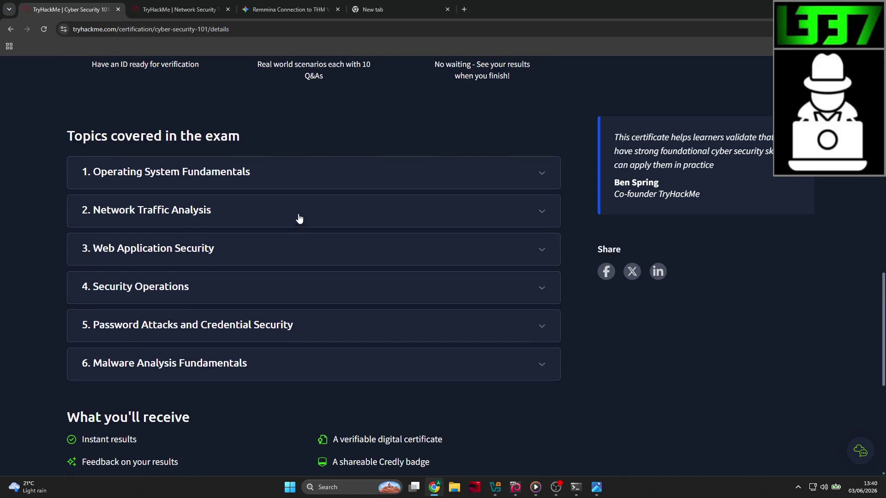
click(304, 173)
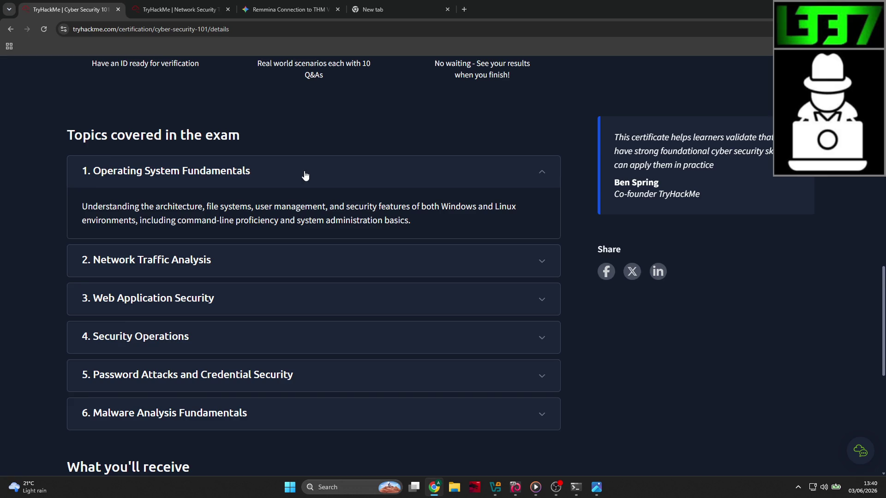
click(305, 175)
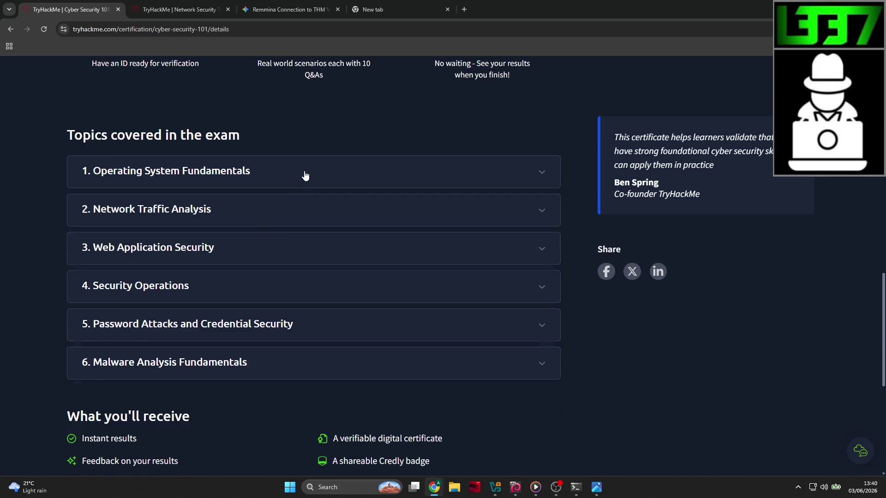
click(258, 210)
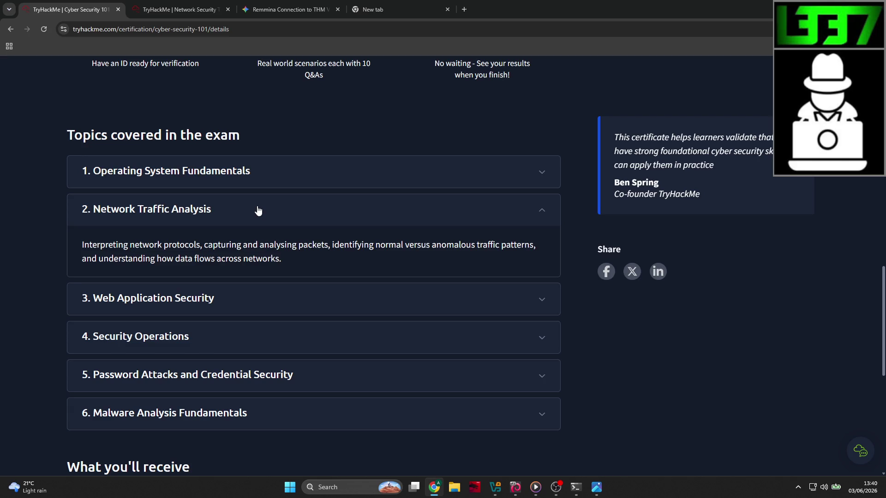
click(257, 210)
scroll(221, 251, down, 3)
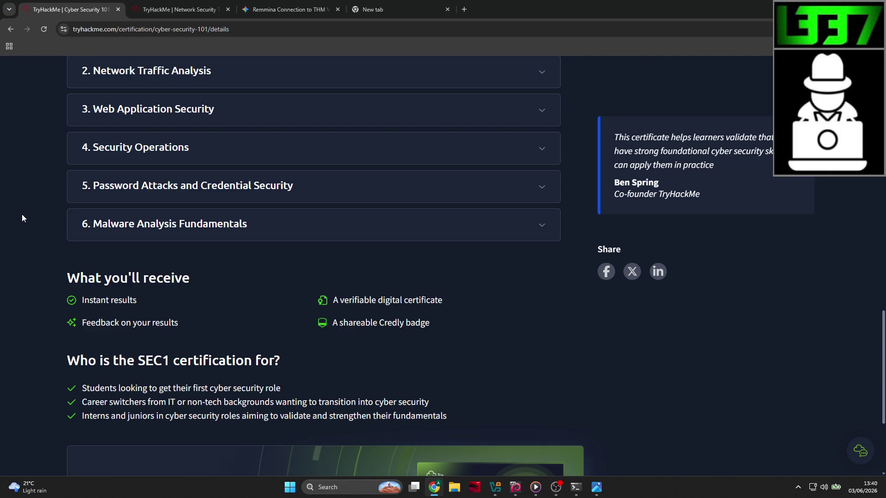
scroll(23, 214, down, 4)
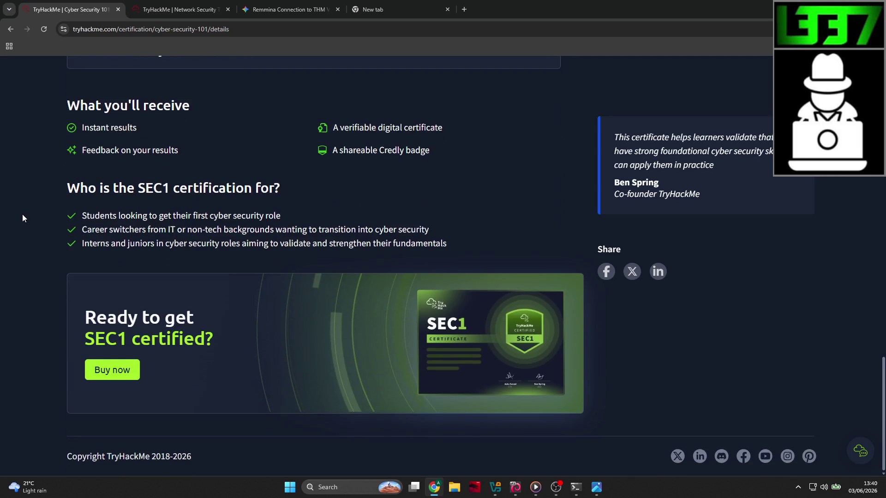
mouse_move(110, 216)
mouse_down()
mouse_move(273, 217)
mouse_move(104, 216)
mouse_move(356, 244)
mouse_up()
click(120, 229)
click(202, 239)
drag(178, 243, 328, 244)
click(453, 248)
drag(698, 167, 591, 132)
click(708, 170)
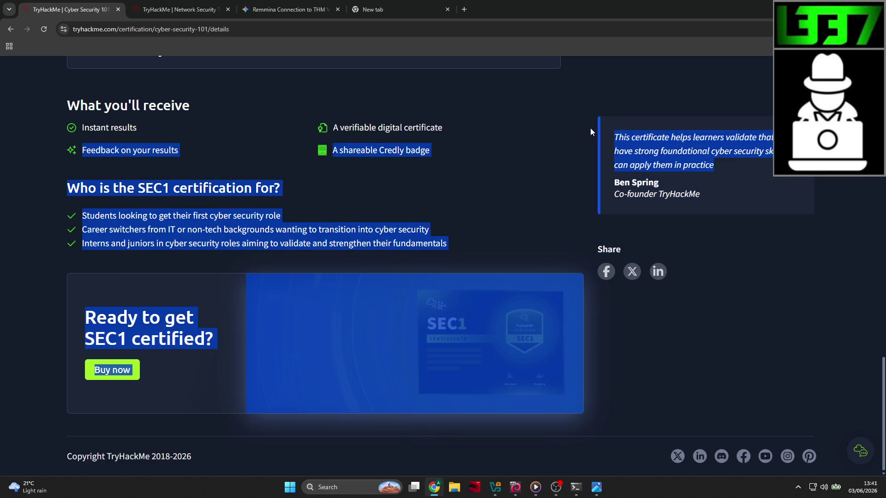
scroll(452, 161, up, 15)
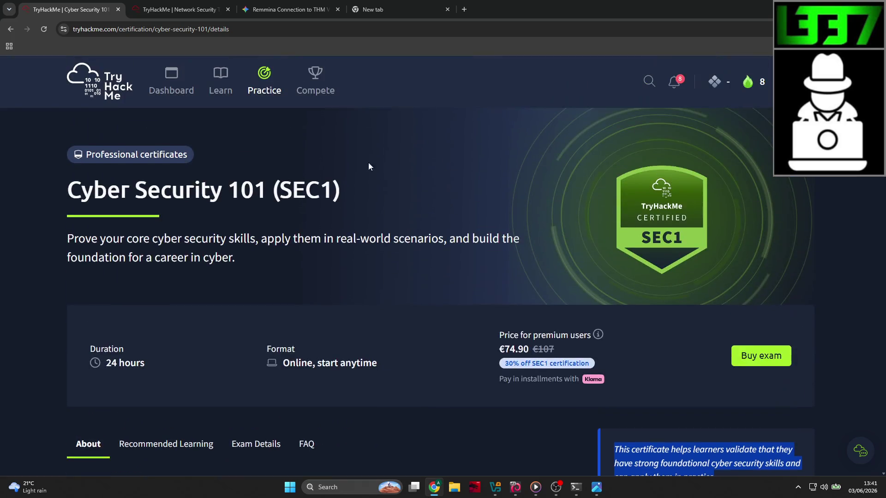
Open the TryHackMe dashboard and glance through the recent notifications list
click(152, 91)
scroll(76, 146, down, 4)
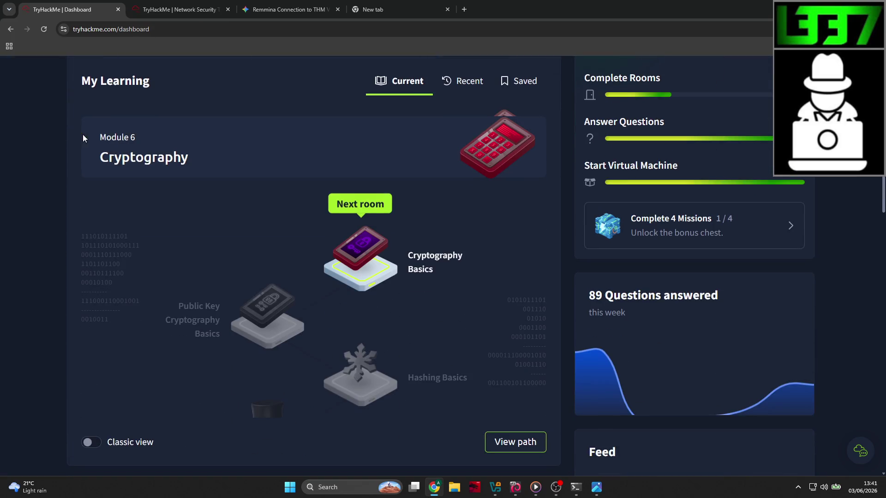
scroll(76, 146, up, 4)
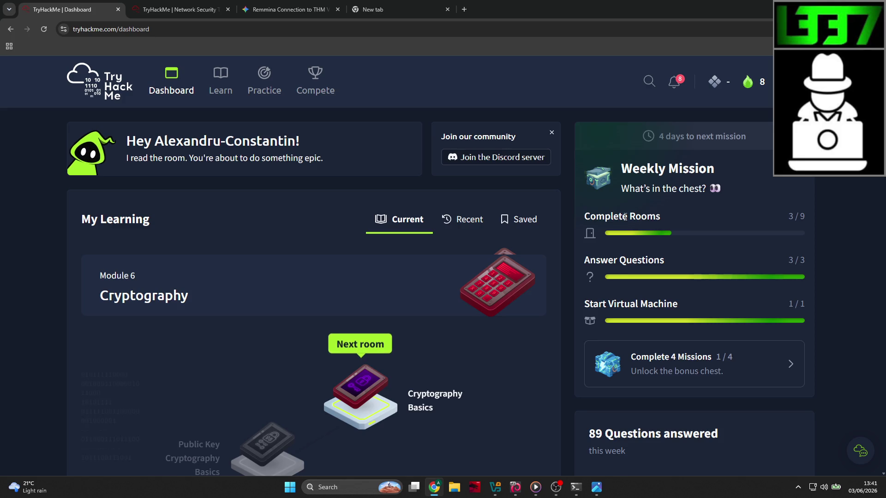
click(681, 85)
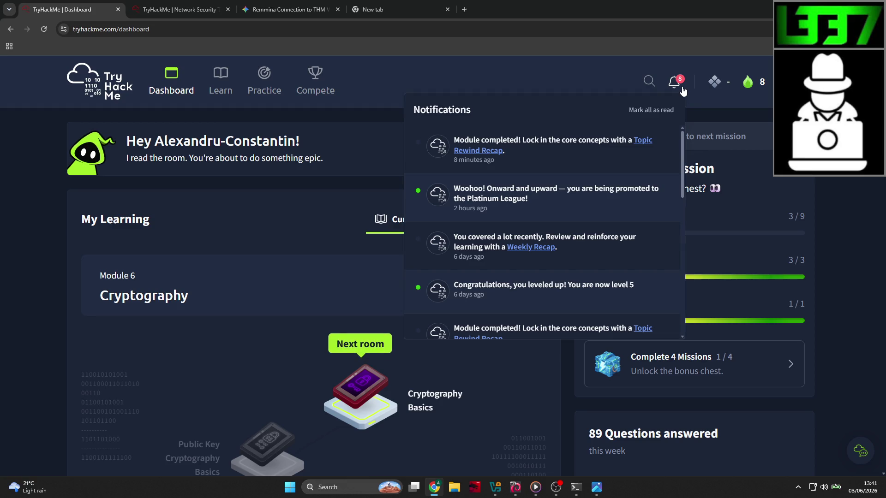
click(681, 86)
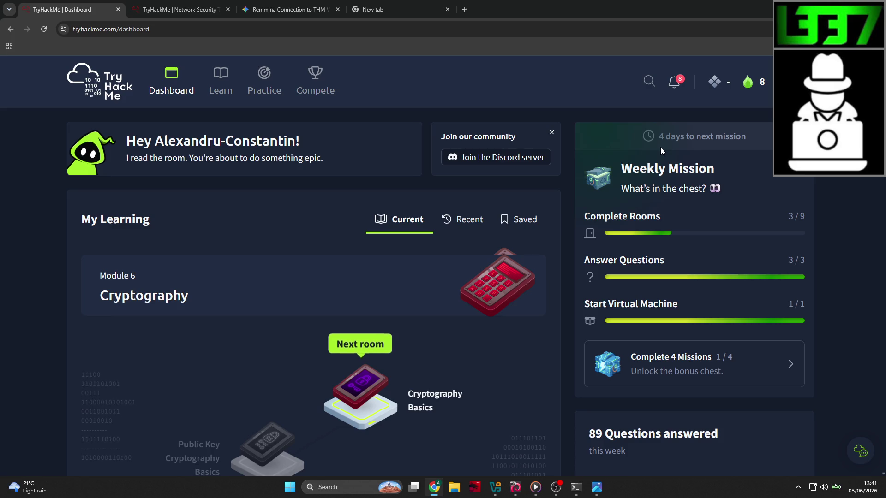
Close the Command Prompt window and bring up the Kali virtual machine
click(576, 487)
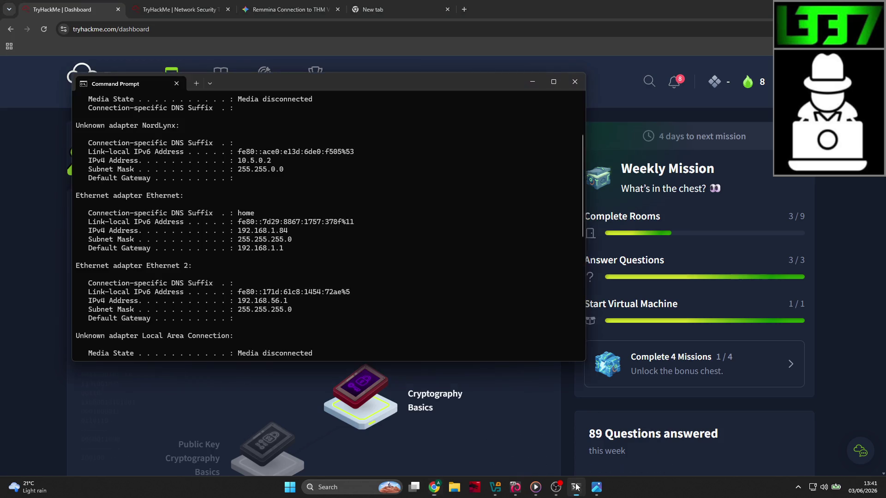
click(574, 82)
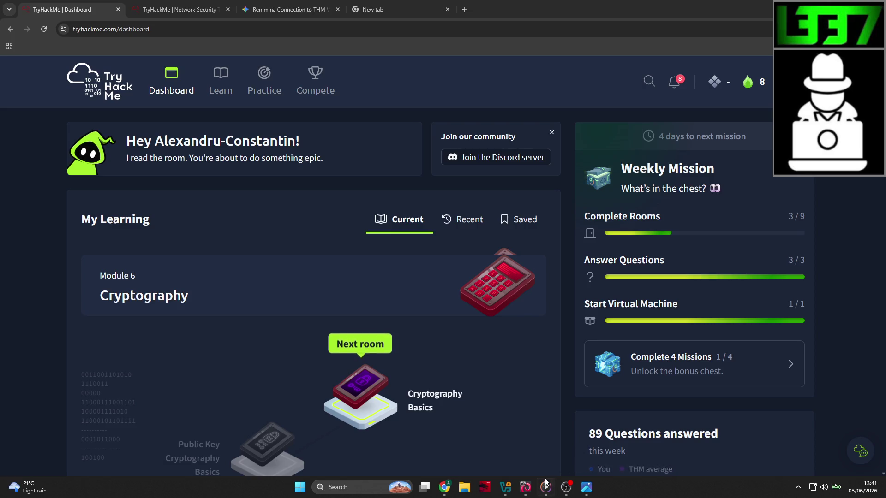
click(525, 487)
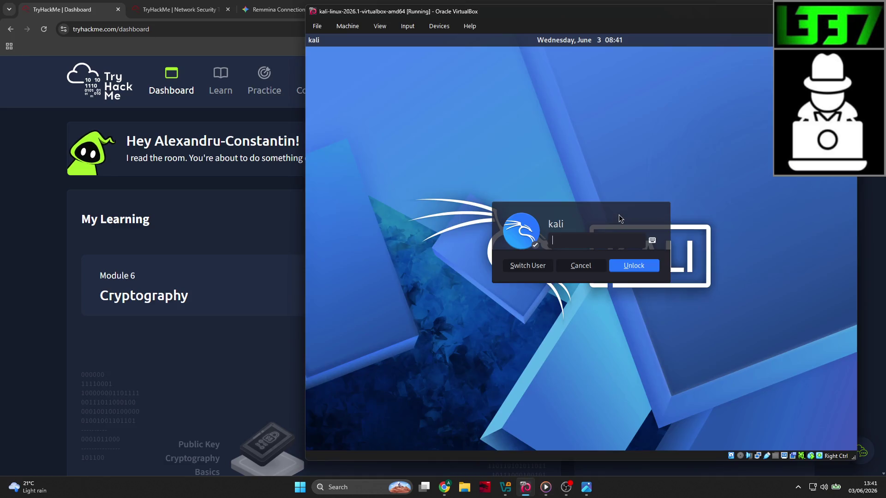
Unlock Kali with the account password and clear the terminal
text(••••••••)
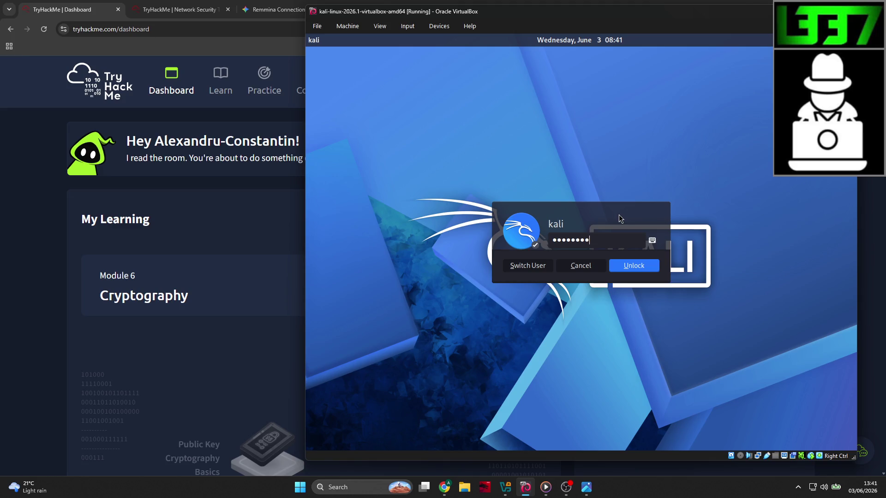
key(Return)
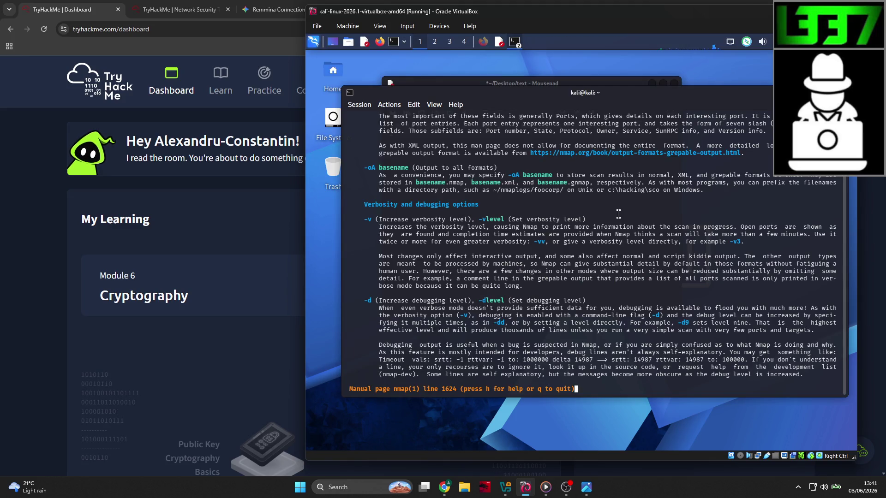
text(qclear)
key(Return)
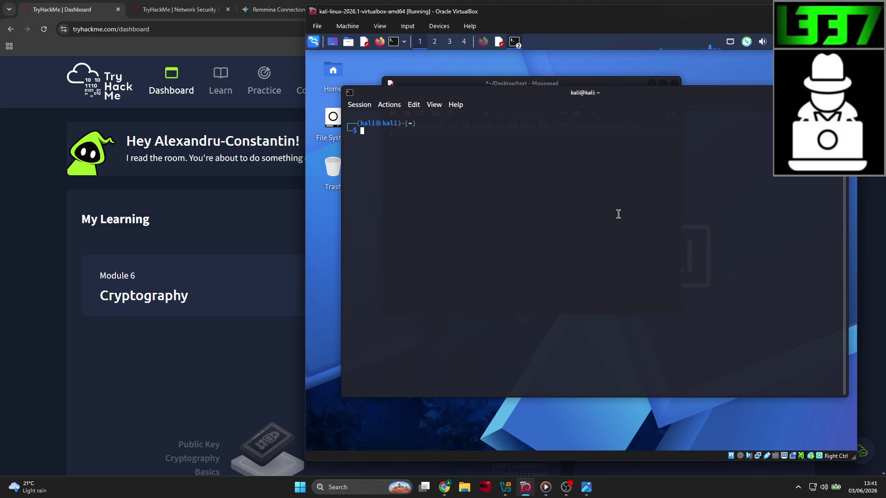
Run 'systemctl status ssh' to check the ssh service
text(syste)
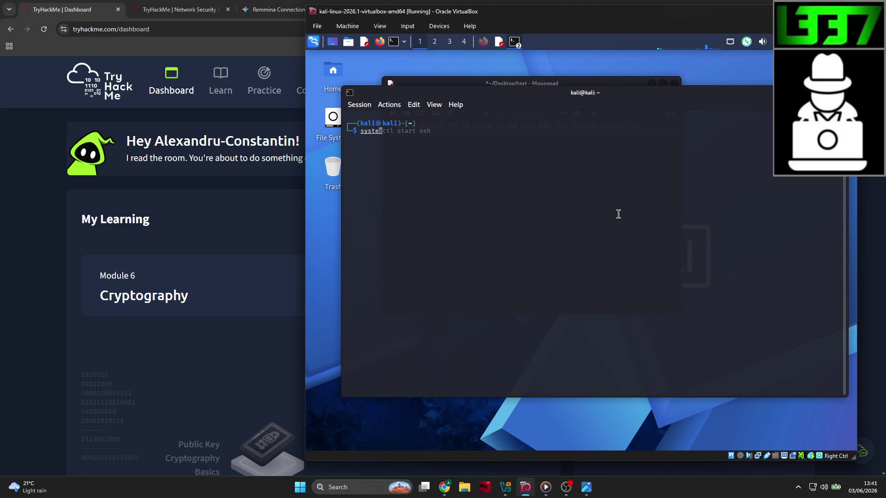
text(mctl stop ssh)
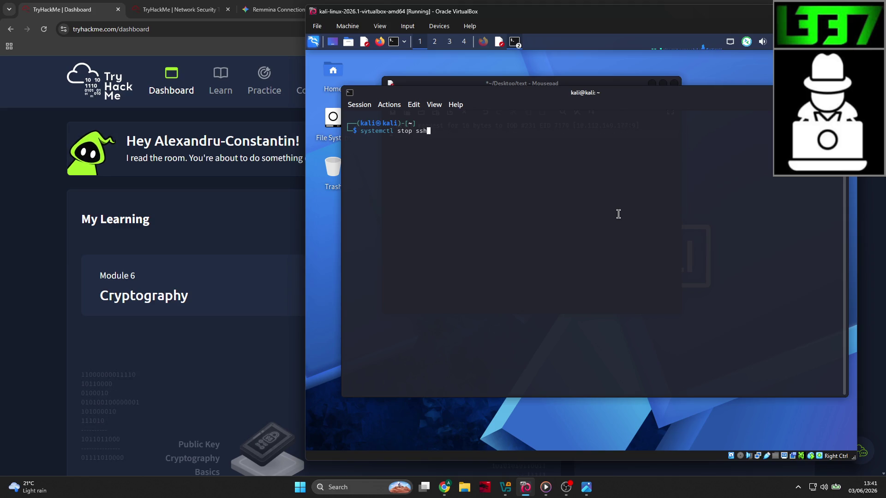
key(BackSpace)
key(BackSpace)
key(BackSpace)
text(atusssh)
key(BackSpace)
key(BackSpace)
key(BackSpace)
text(ssh)
key(Return)
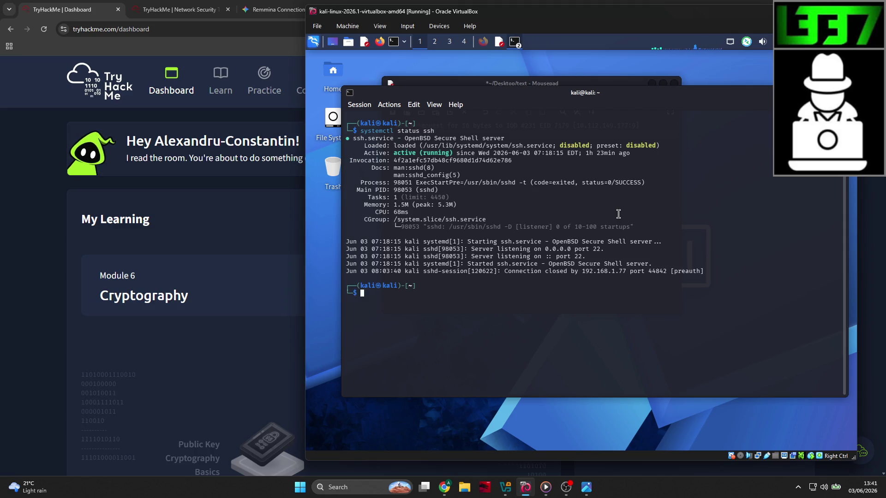
Try 'systemctl stop shh' twice, then rerun 'systemctl status ssh' to confirm it's running
text(system)
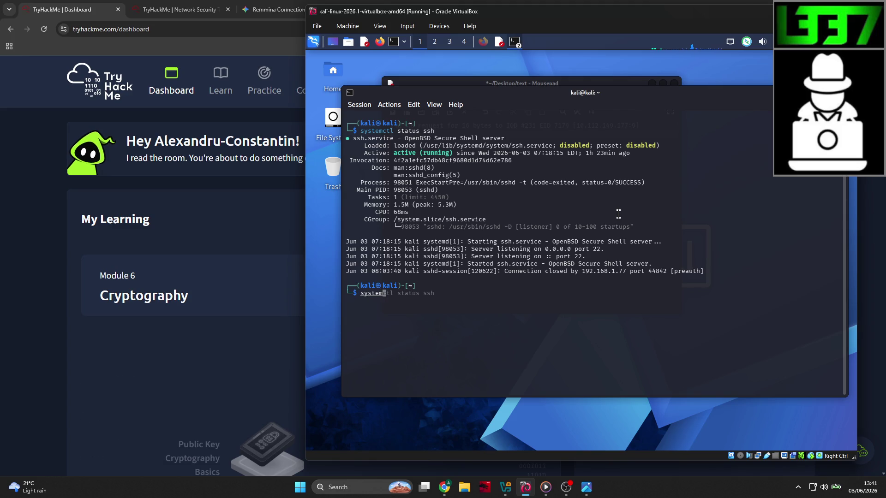
text(ctl stop shh)
key(Return)
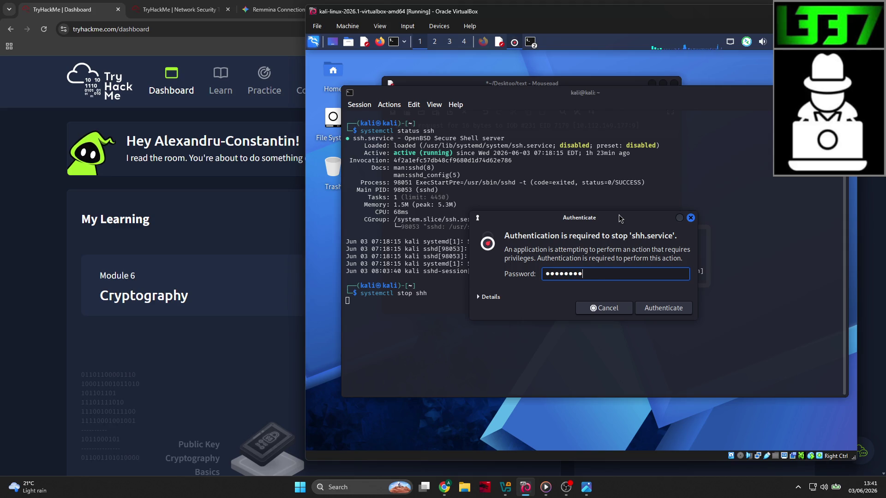
key(Return)
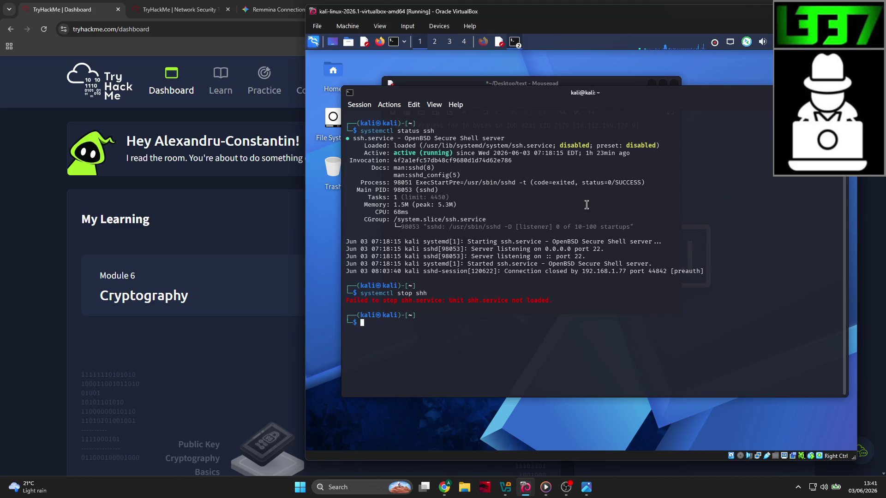
key(Up)
key(Return)
text(s)
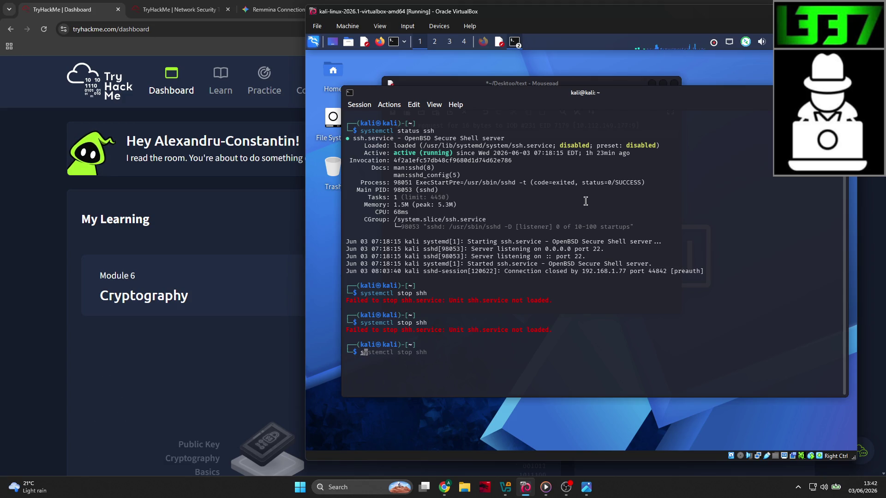
text(ystemctl )
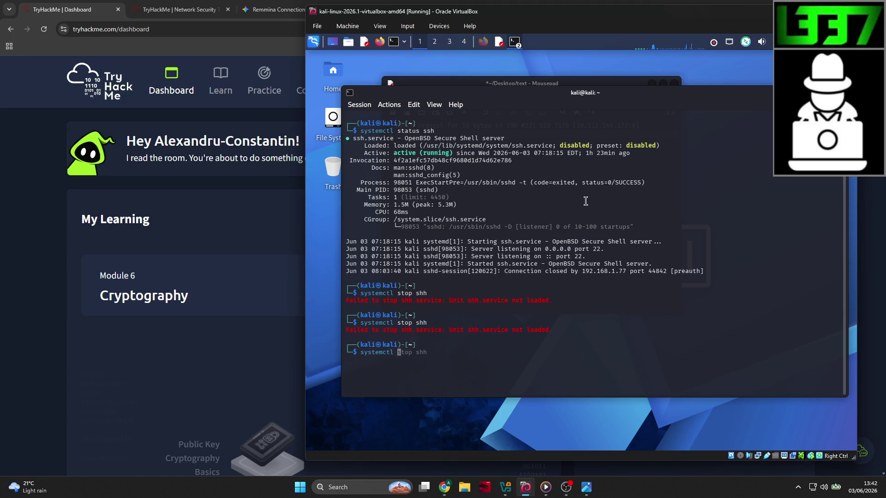
text(status ssh)
key(Return)
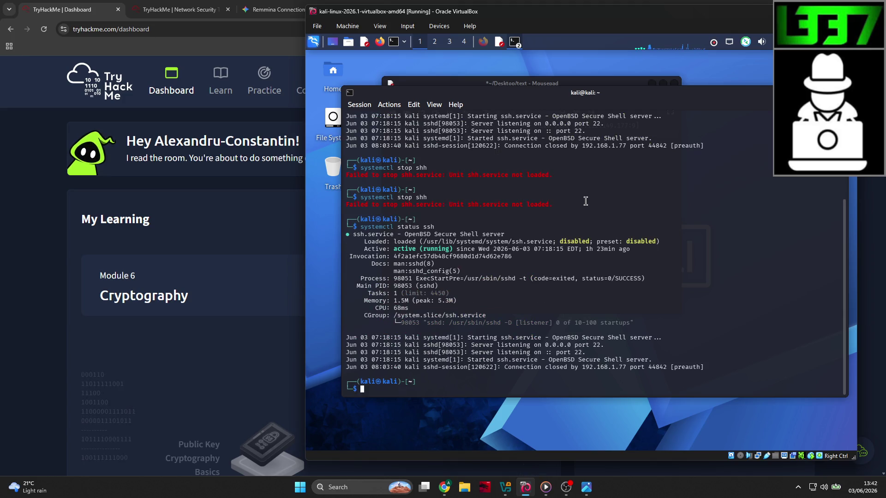